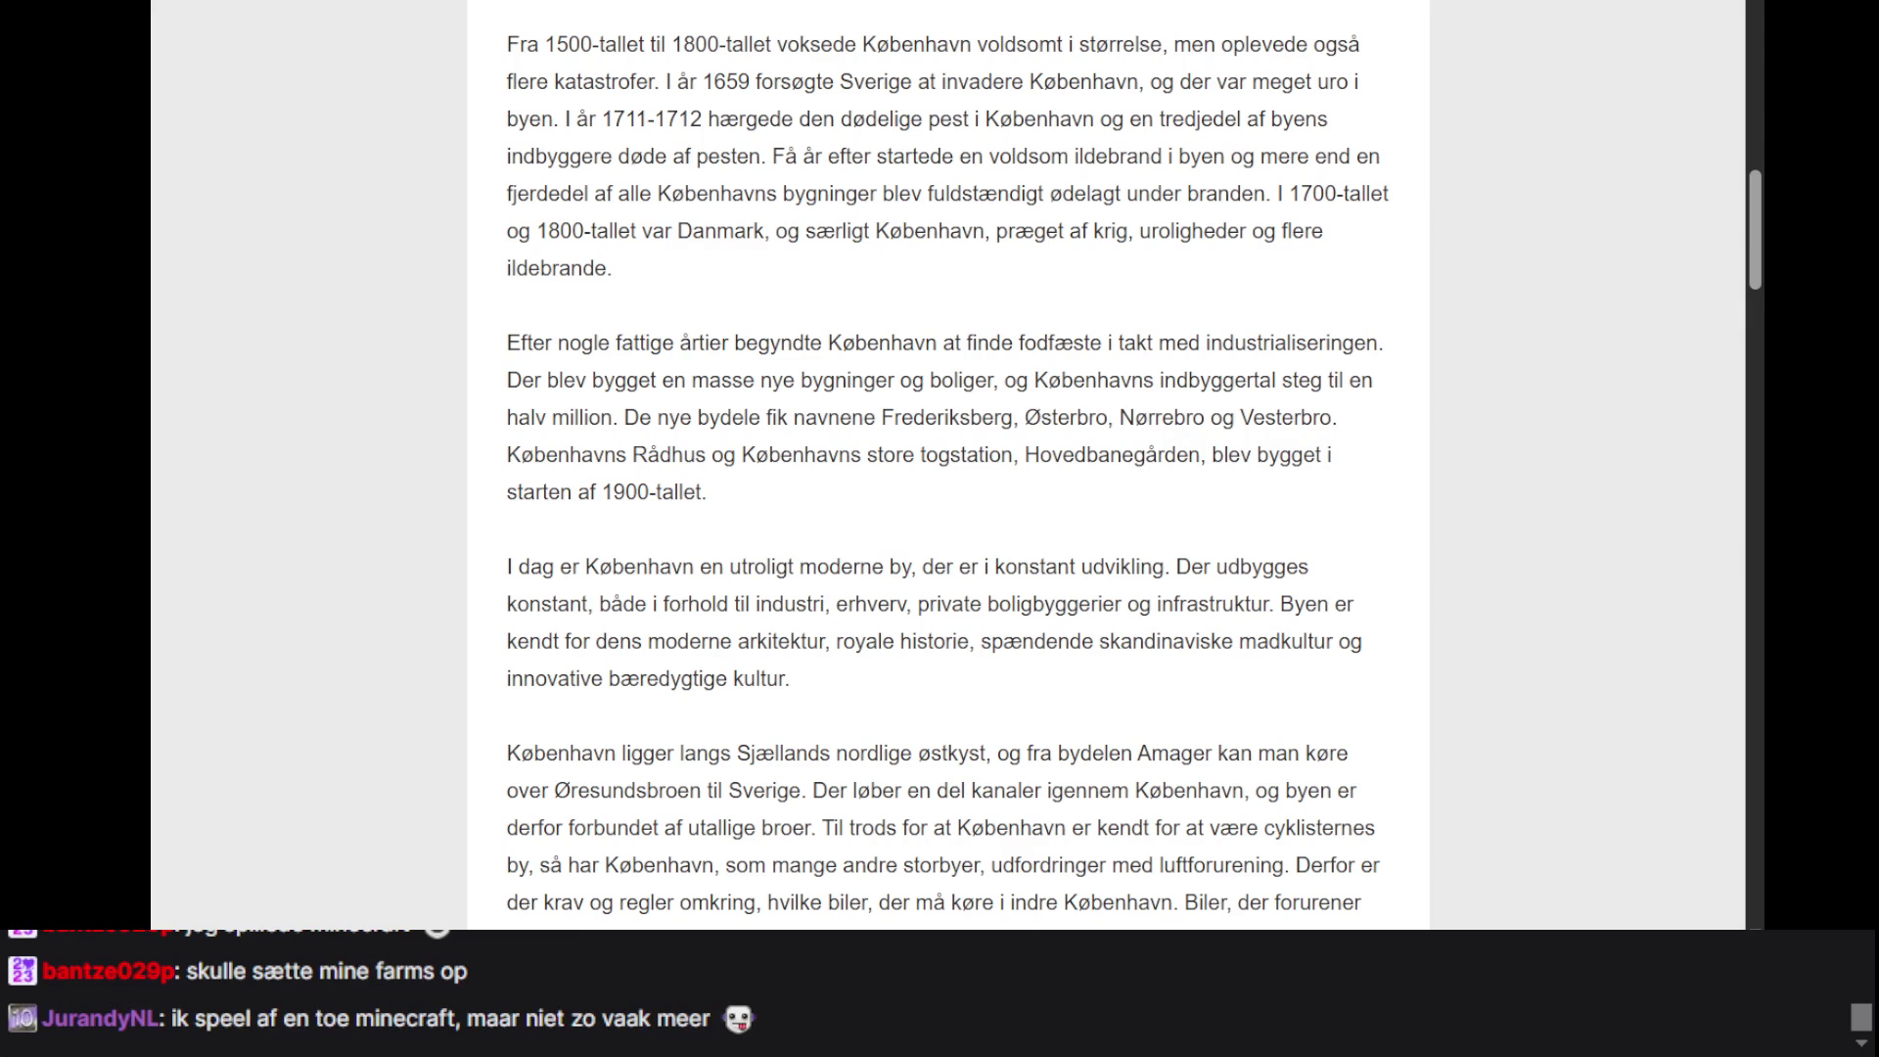
# - Clear the industrialisation paragraph selection and scroll back up to the episode's audio player
pyautogui.tripleClick(1087, 380)
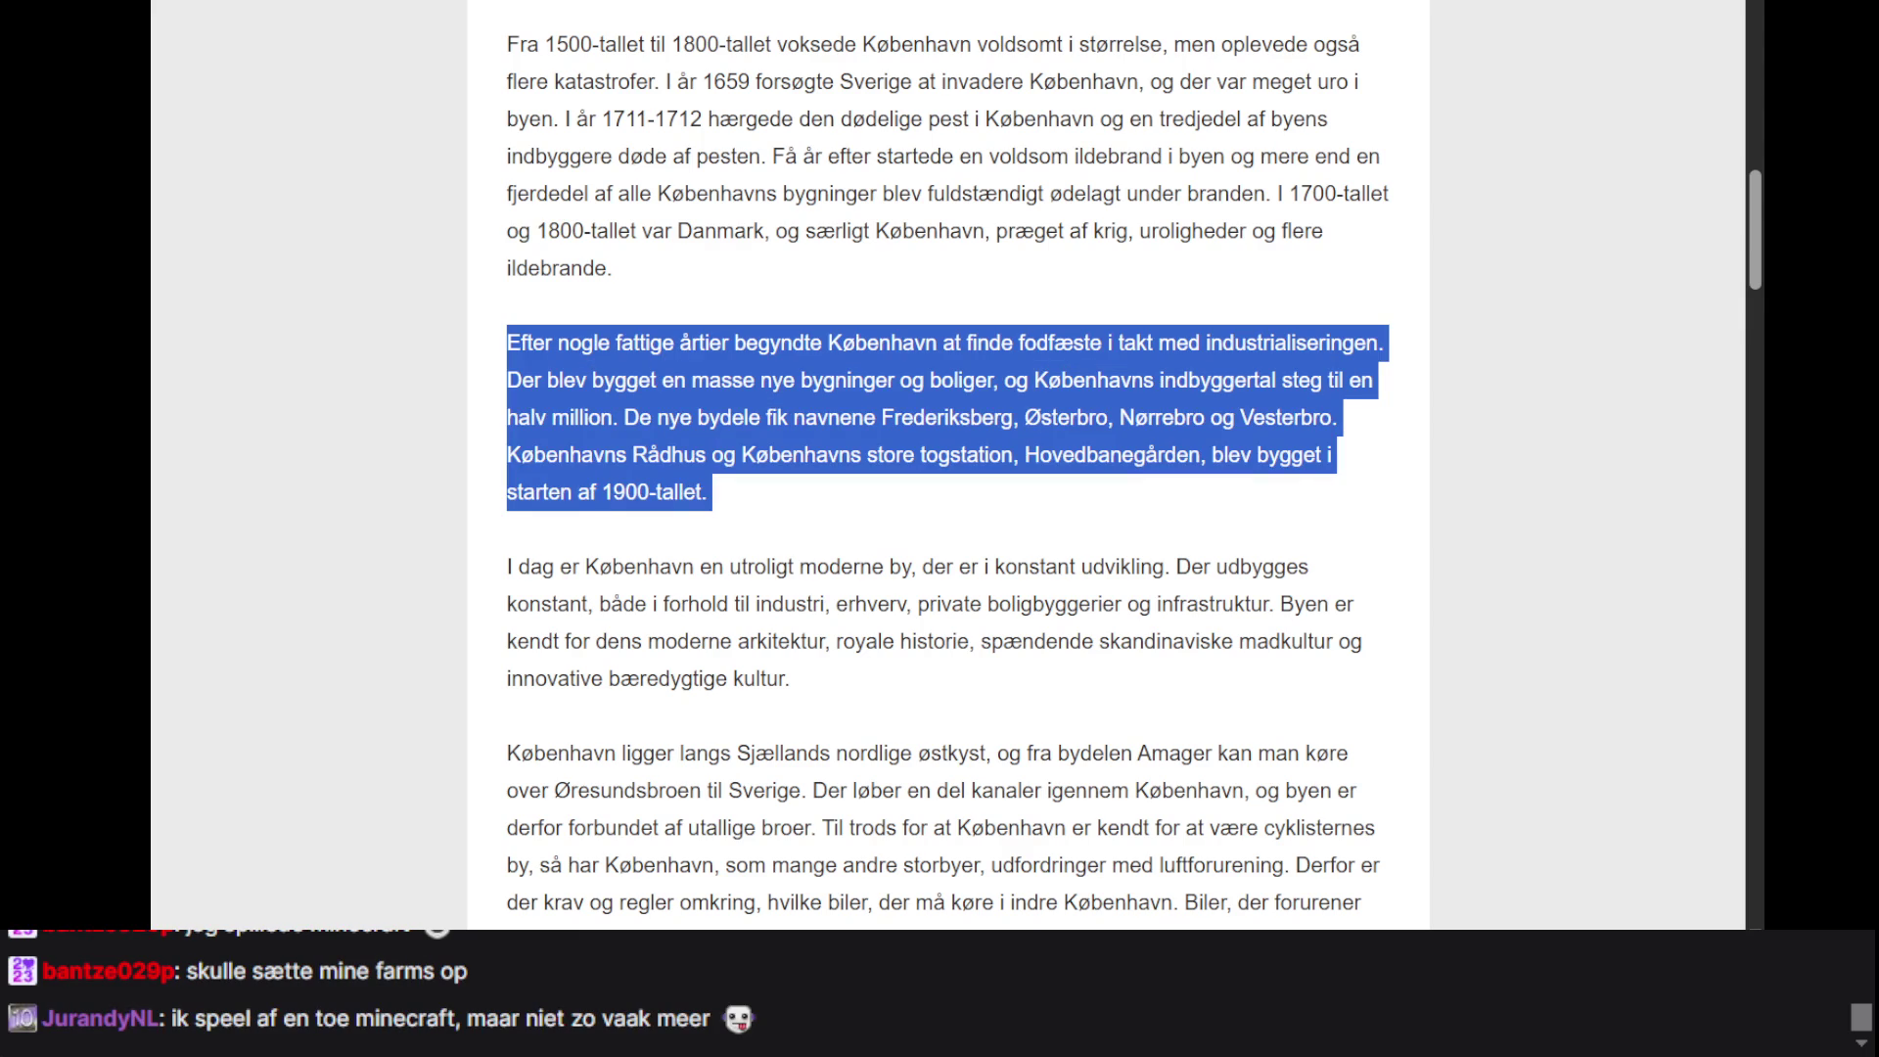
pyautogui.hotkey('alt', 'Tab')
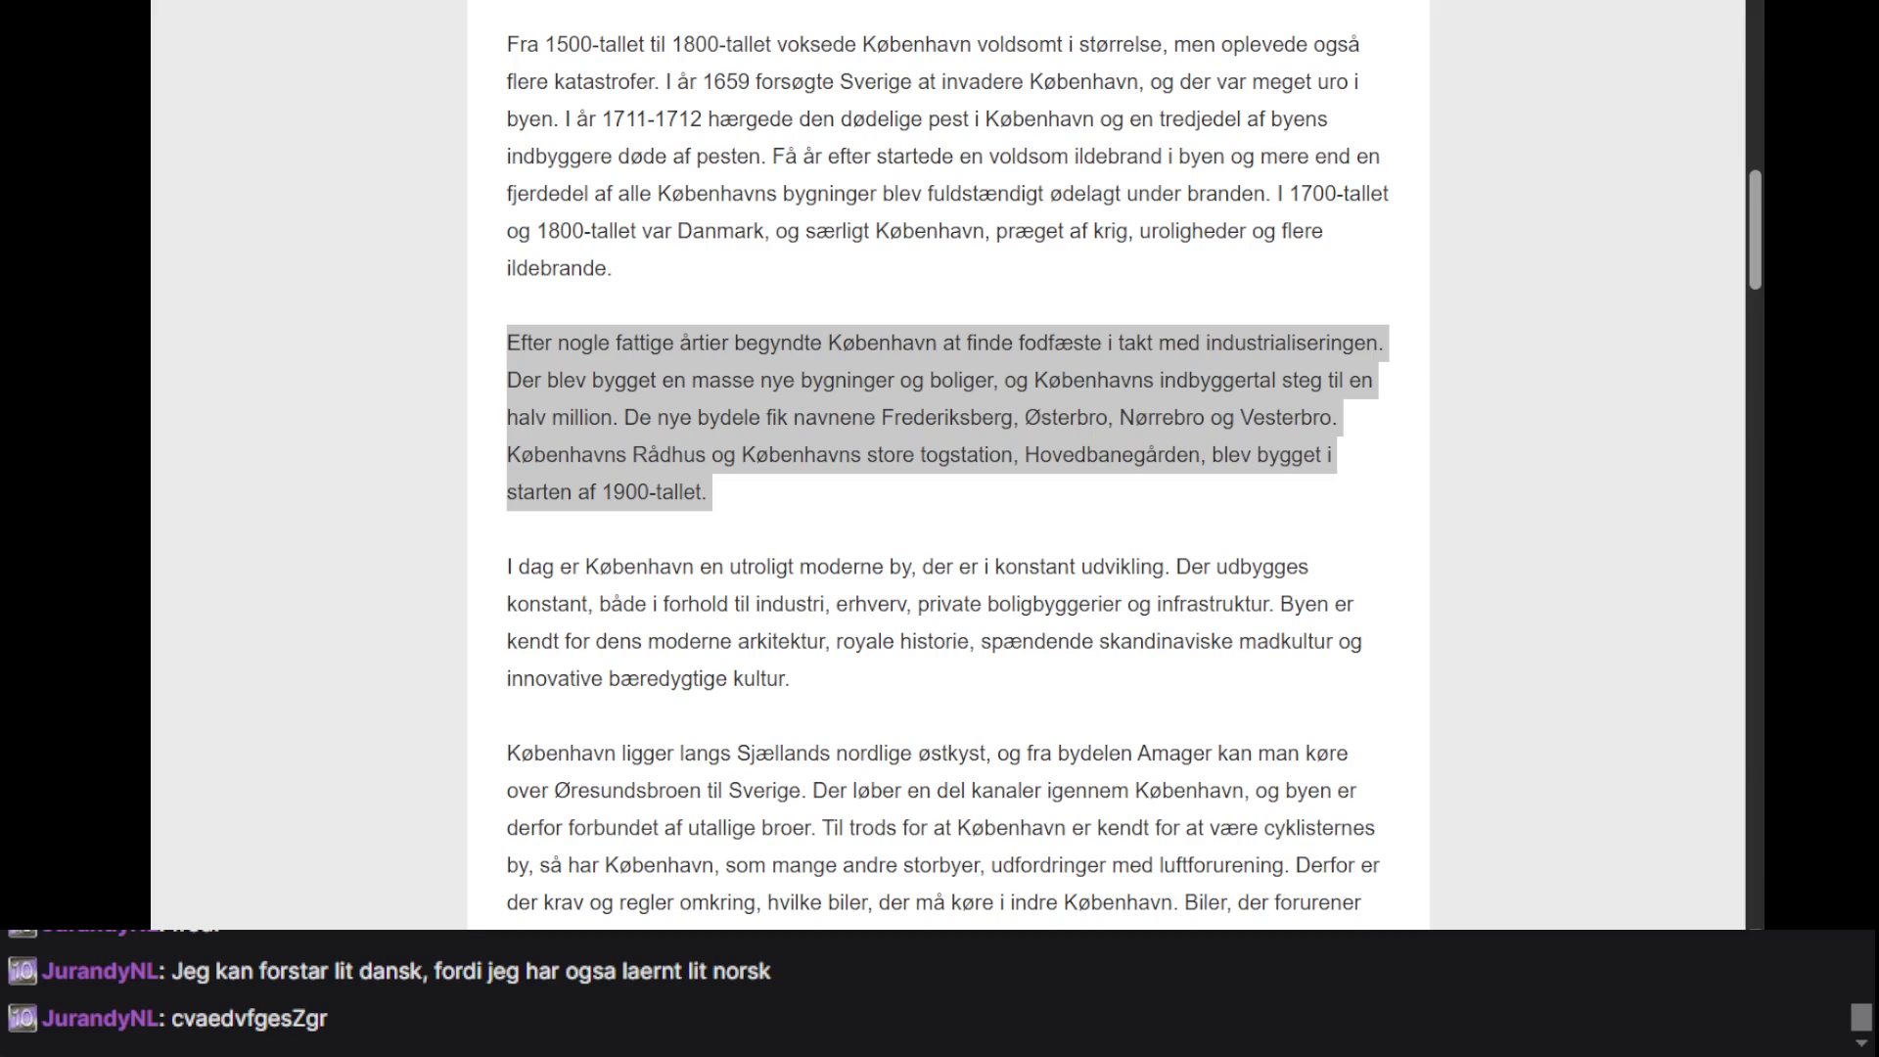
pyautogui.click(1625, 426)
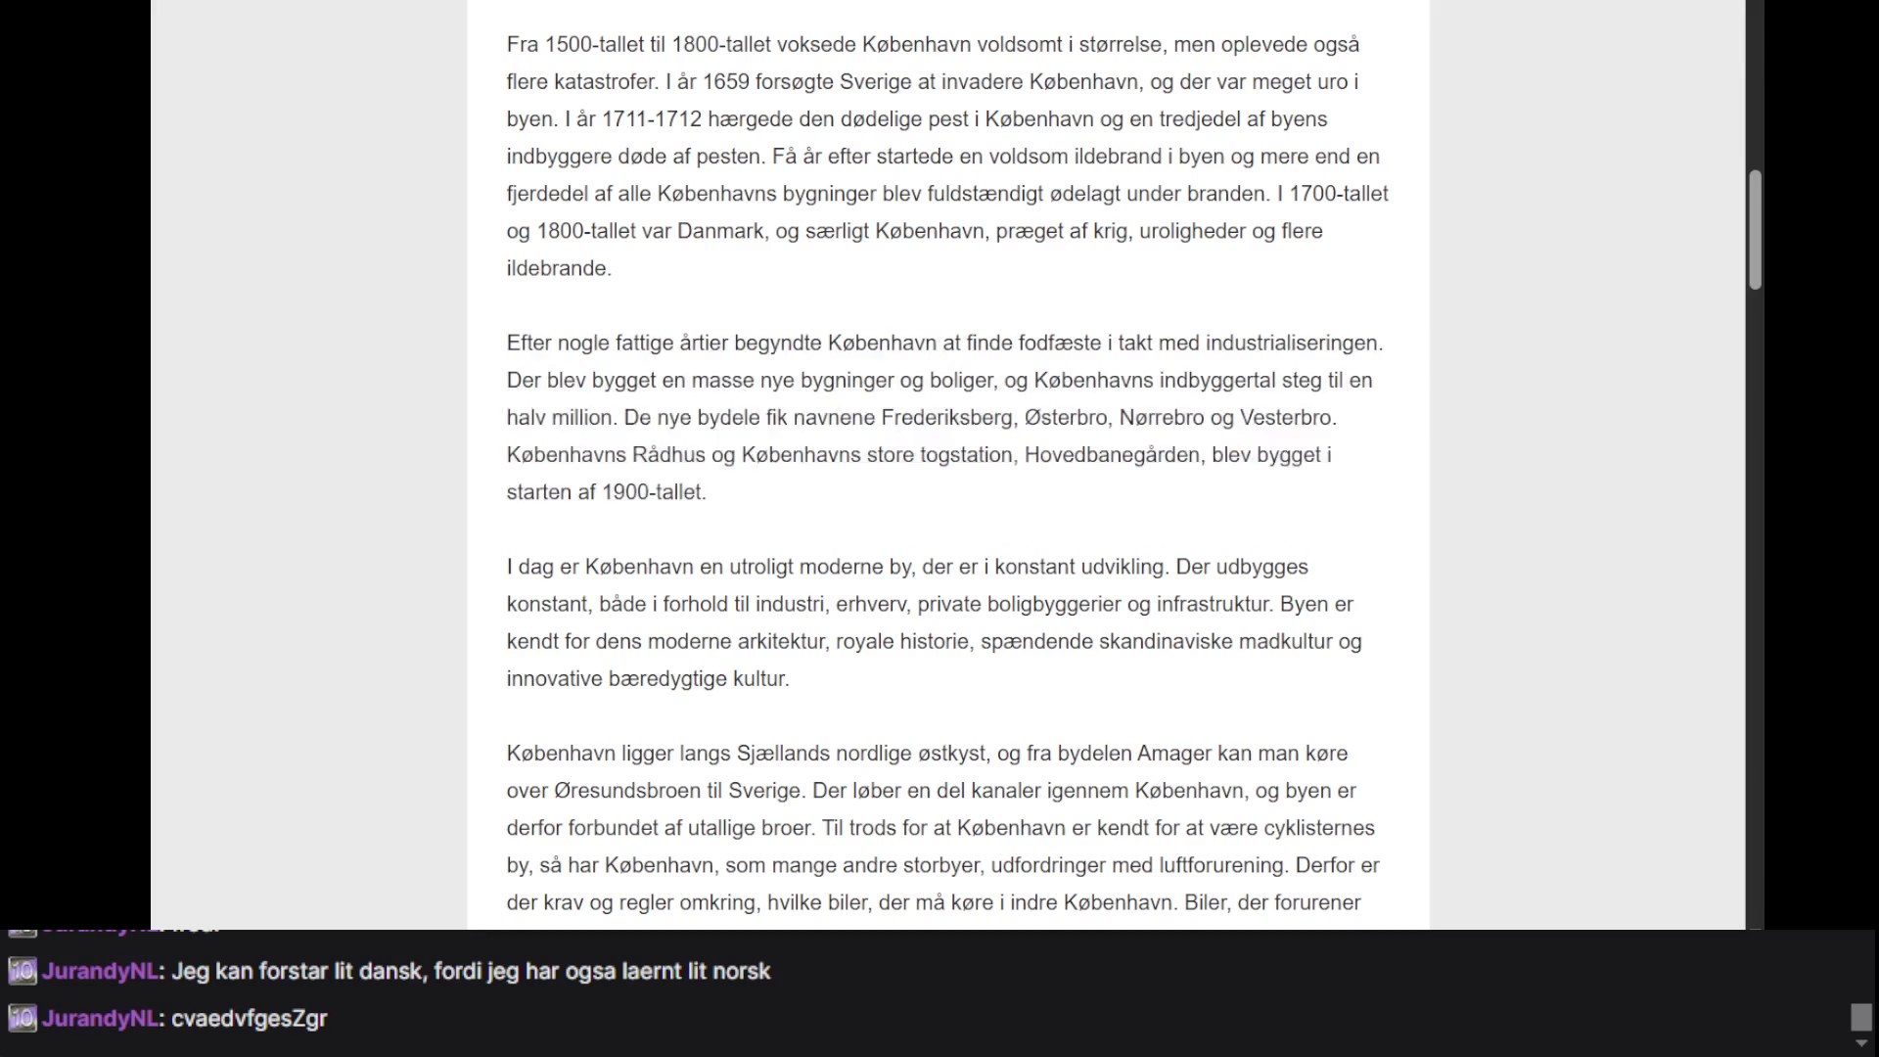
pyautogui.scroll(15, 1625, 426)
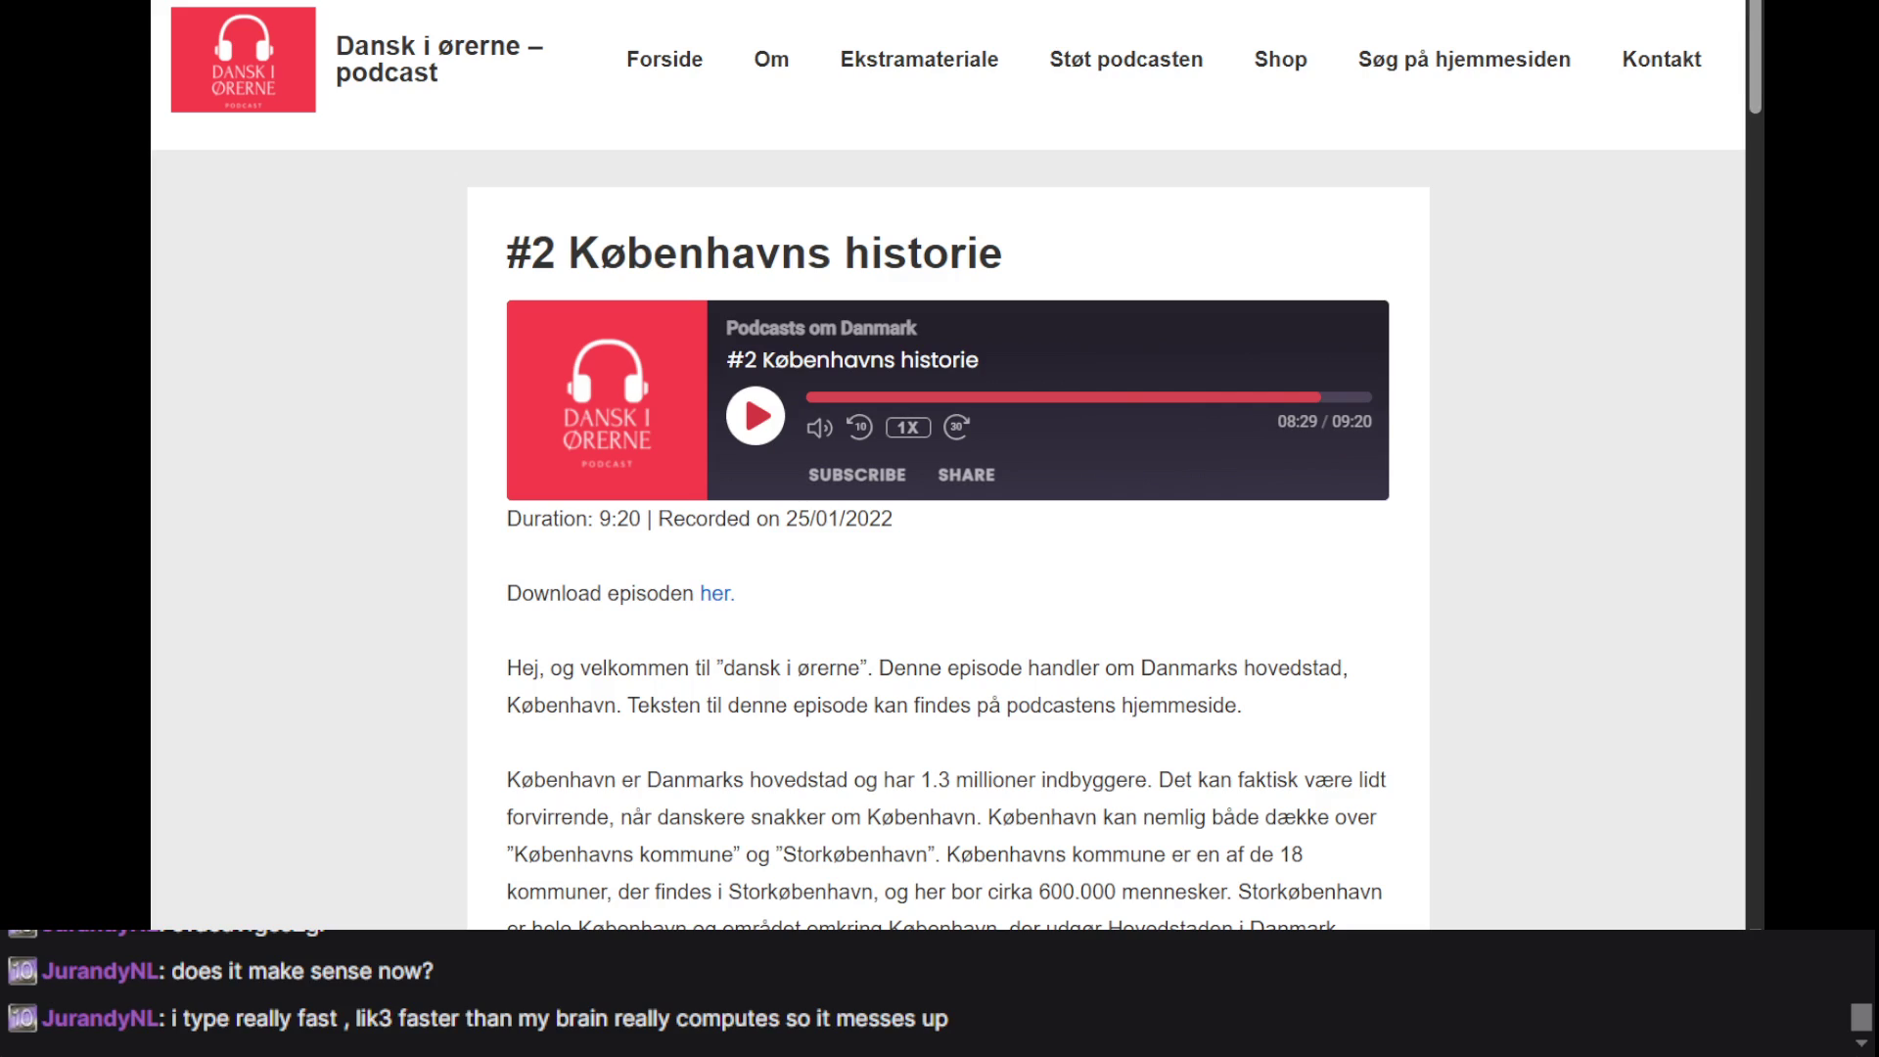
pyautogui.scroll(-3, 1149, 405)
# - Drag the seek bar back to rewind Københavns historie to 00:03, then glance at the comments
pyautogui.scroll(3, 1149, 405)
pyautogui.moveTo(1254, 396); pyautogui.dragTo(1174, 396)
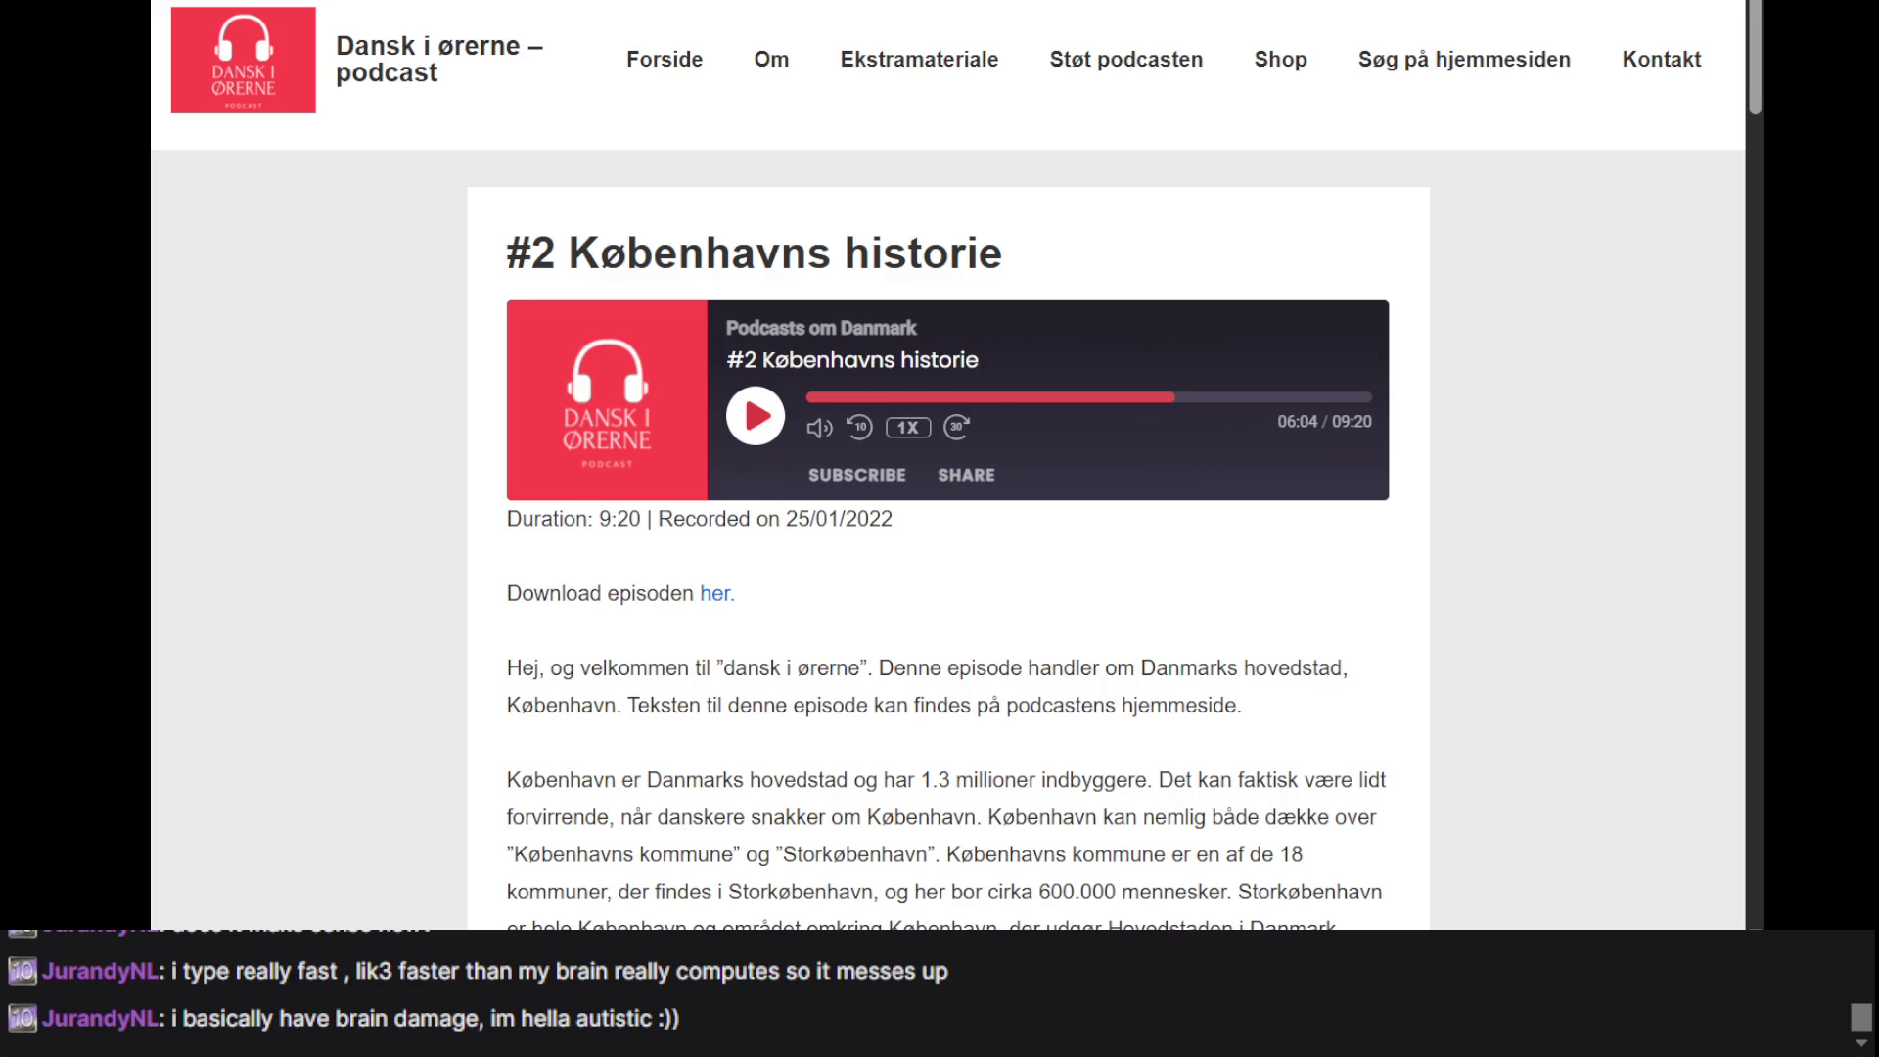
pyautogui.scroll(-7, 780, 440)
pyautogui.scroll(-20, 780, 440)
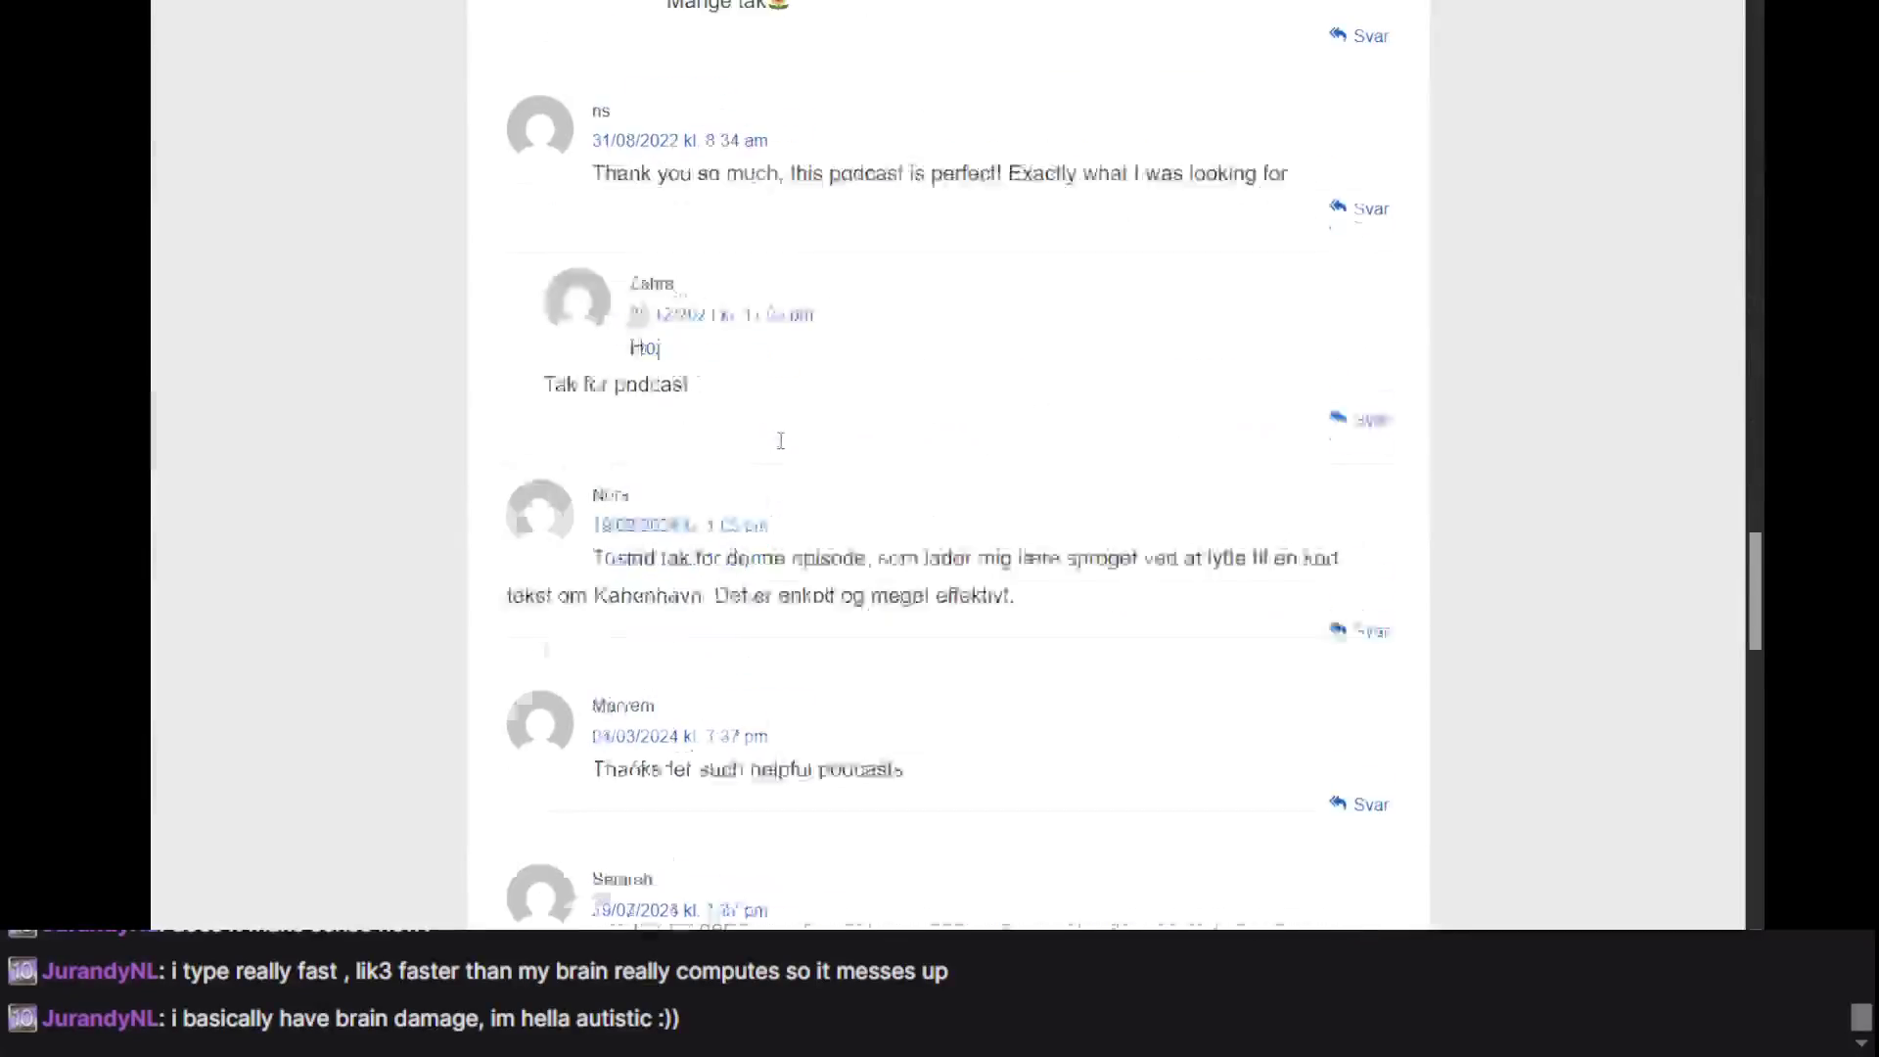
pyautogui.scroll(20, 780, 440)
pyautogui.scroll(11, 781, 441)
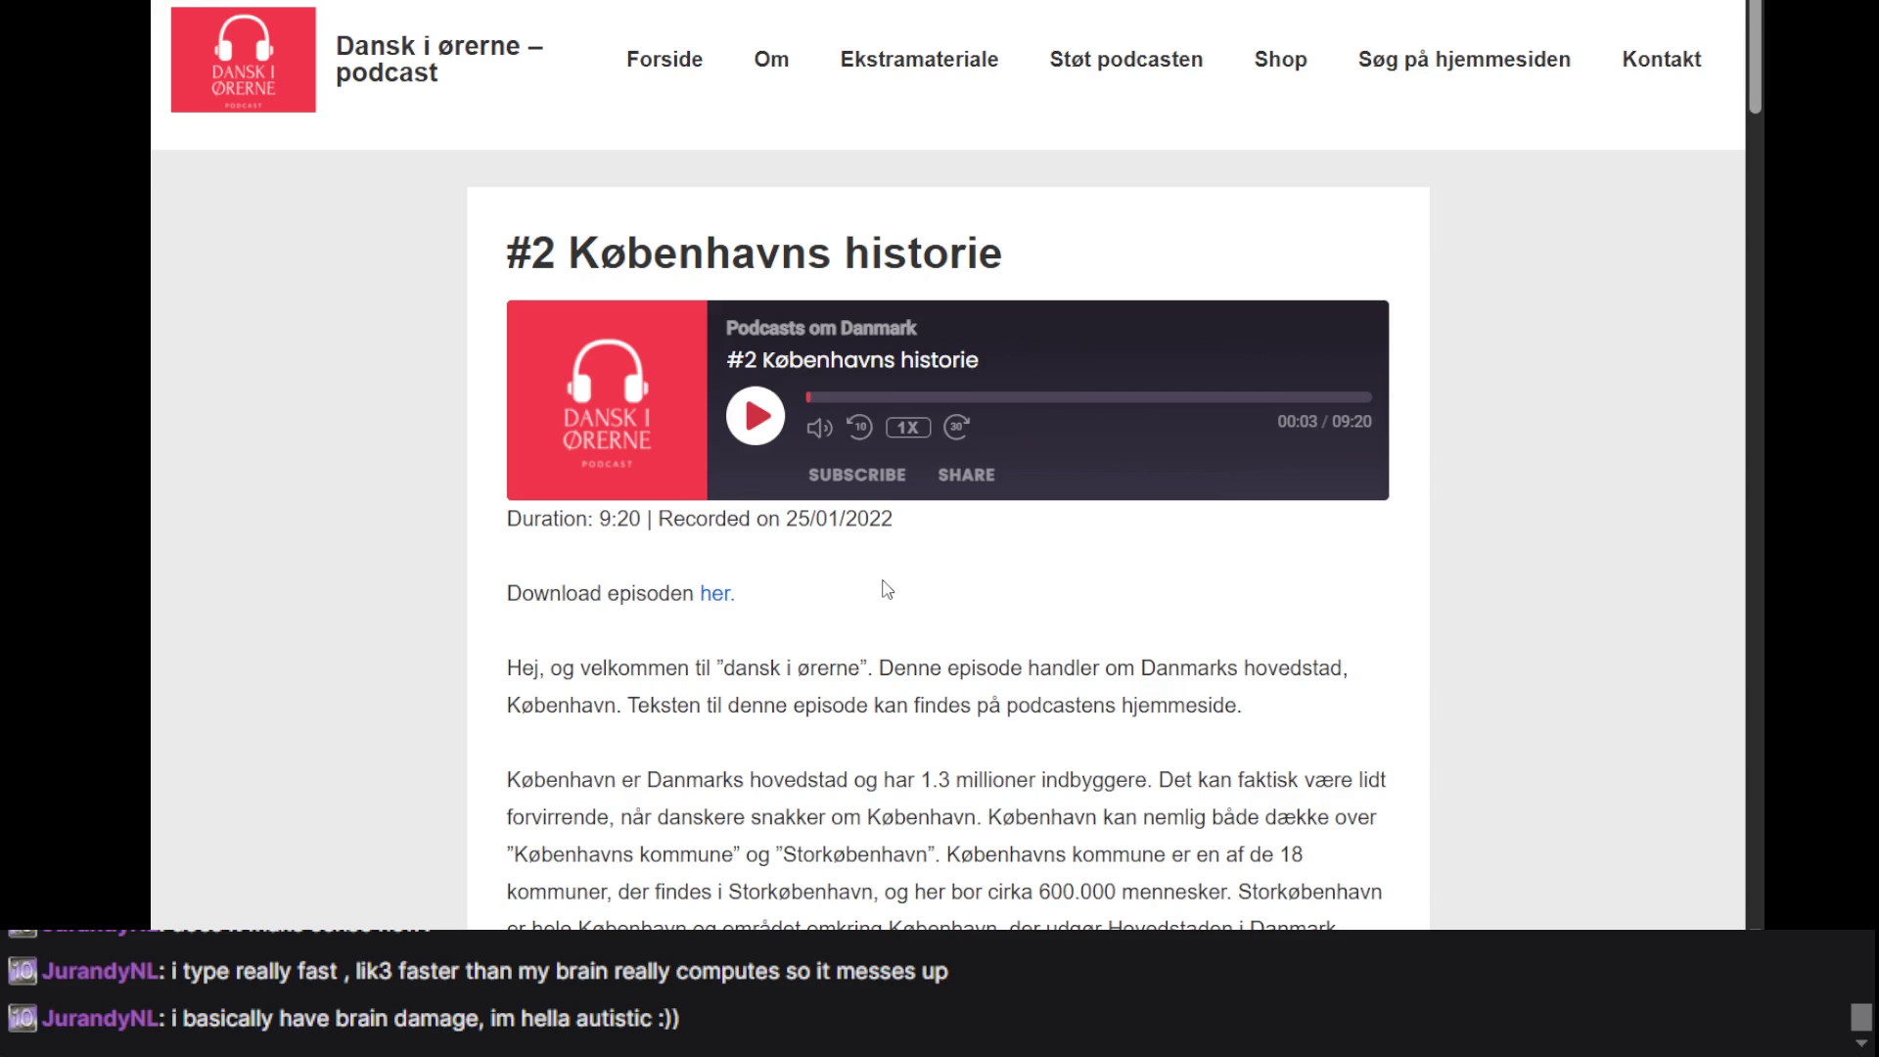
# - Seek the episode between 00:19 and 00:29, toggling playback, and pause it at 00:29
pyautogui.click(836, 397)
pyautogui.moveTo(837, 405)
pyautogui.mouseDown()
pyautogui.moveTo(856, 383)
pyautogui.moveTo(941, 380)
pyautogui.moveTo(827, 394)
pyautogui.mouseUp()
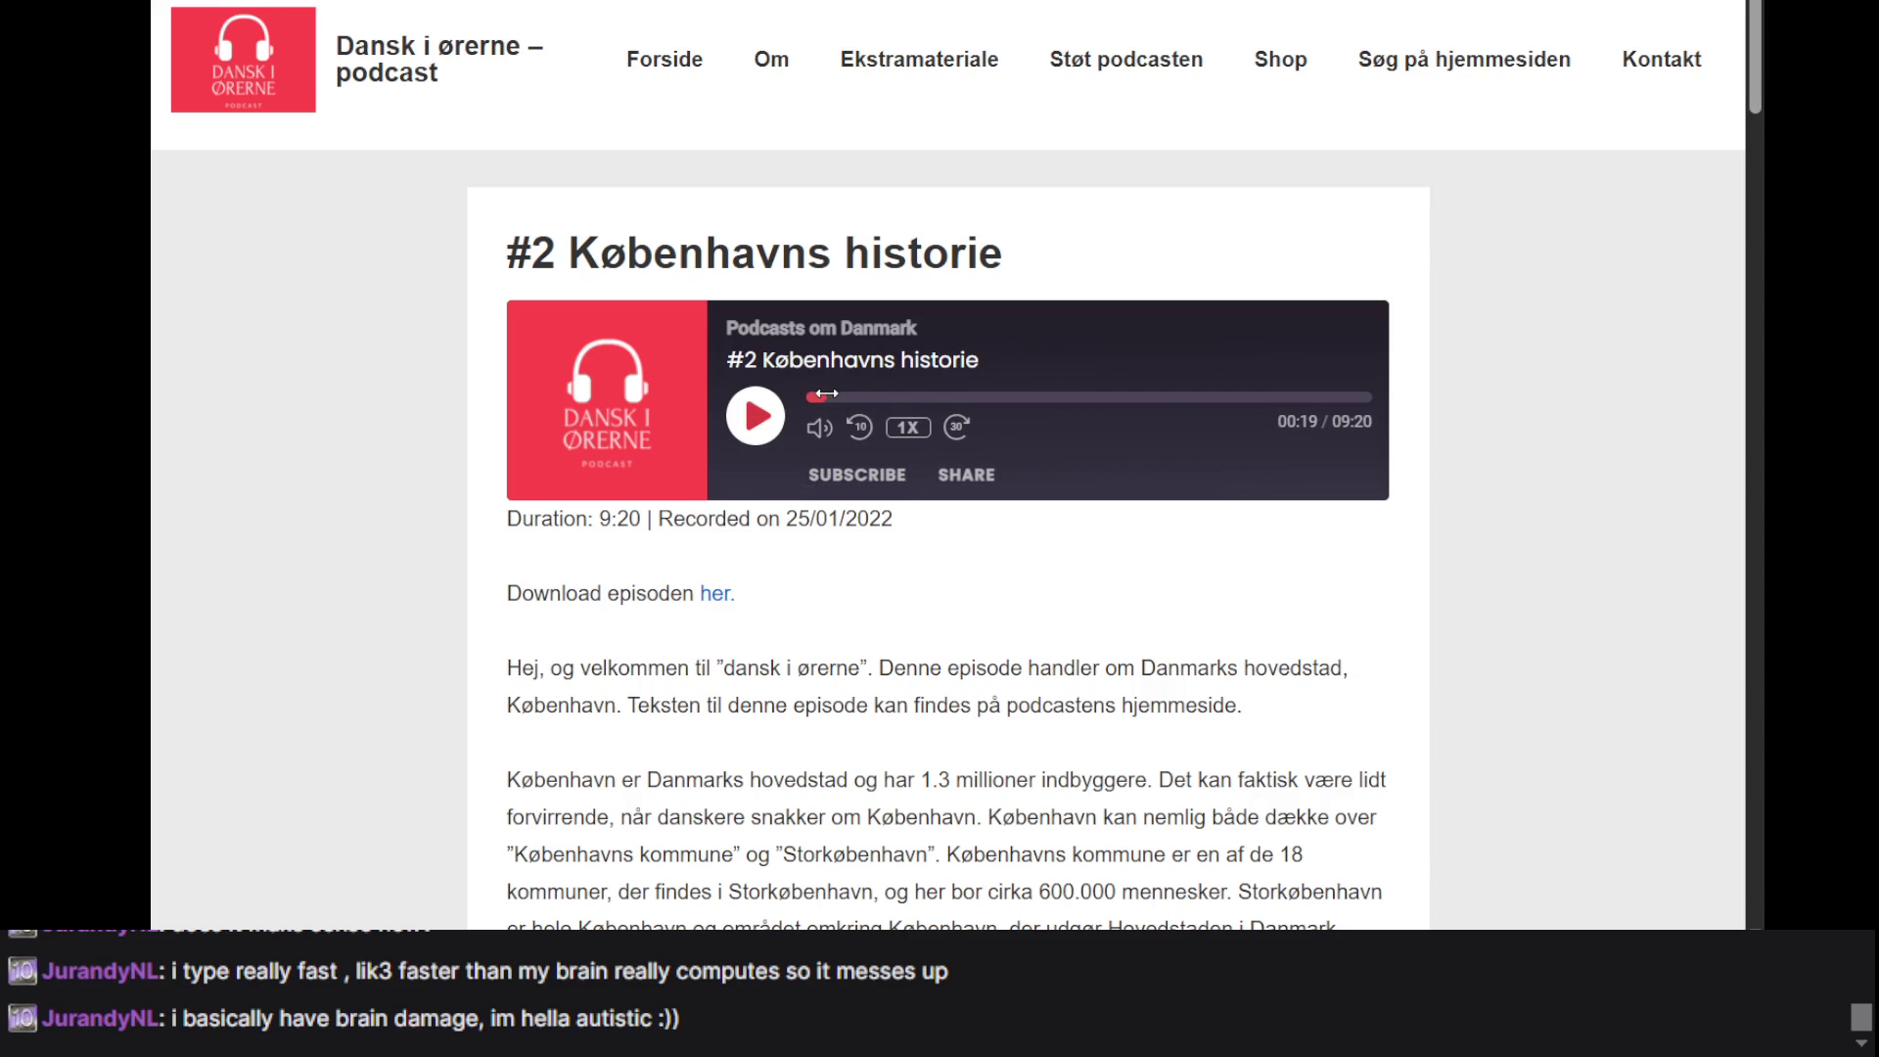
pyautogui.click(766, 419)
pyautogui.click(766, 419)
pyautogui.click(766, 419)
pyautogui.click(766, 419)
pyautogui.click(766, 419)
pyautogui.click(760, 420)
# - Briefly replay the episode and stop it again at 00:29 with the player in view
pyautogui.scroll(-2, 1020, 587)
pyautogui.scroll(-12, 1018, 584)
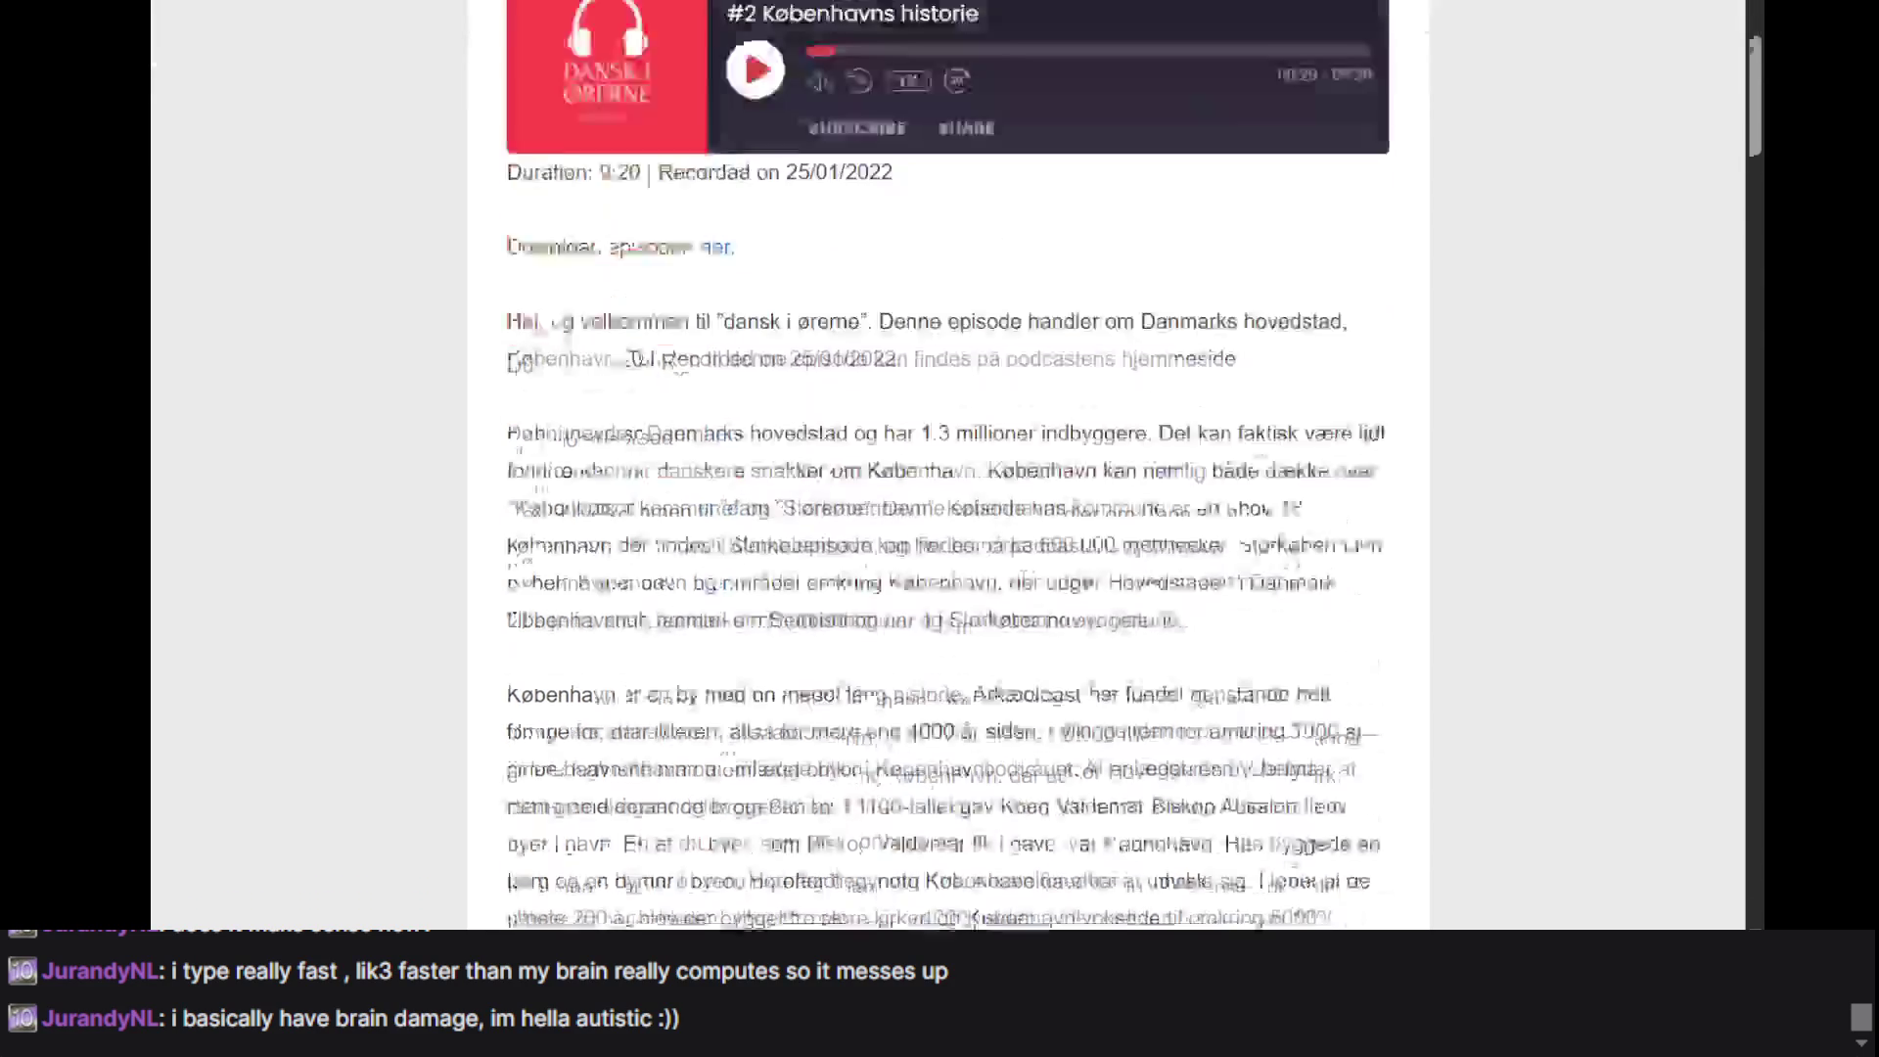
pyautogui.scroll(2, 1018, 584)
pyautogui.scroll(12, 1018, 584)
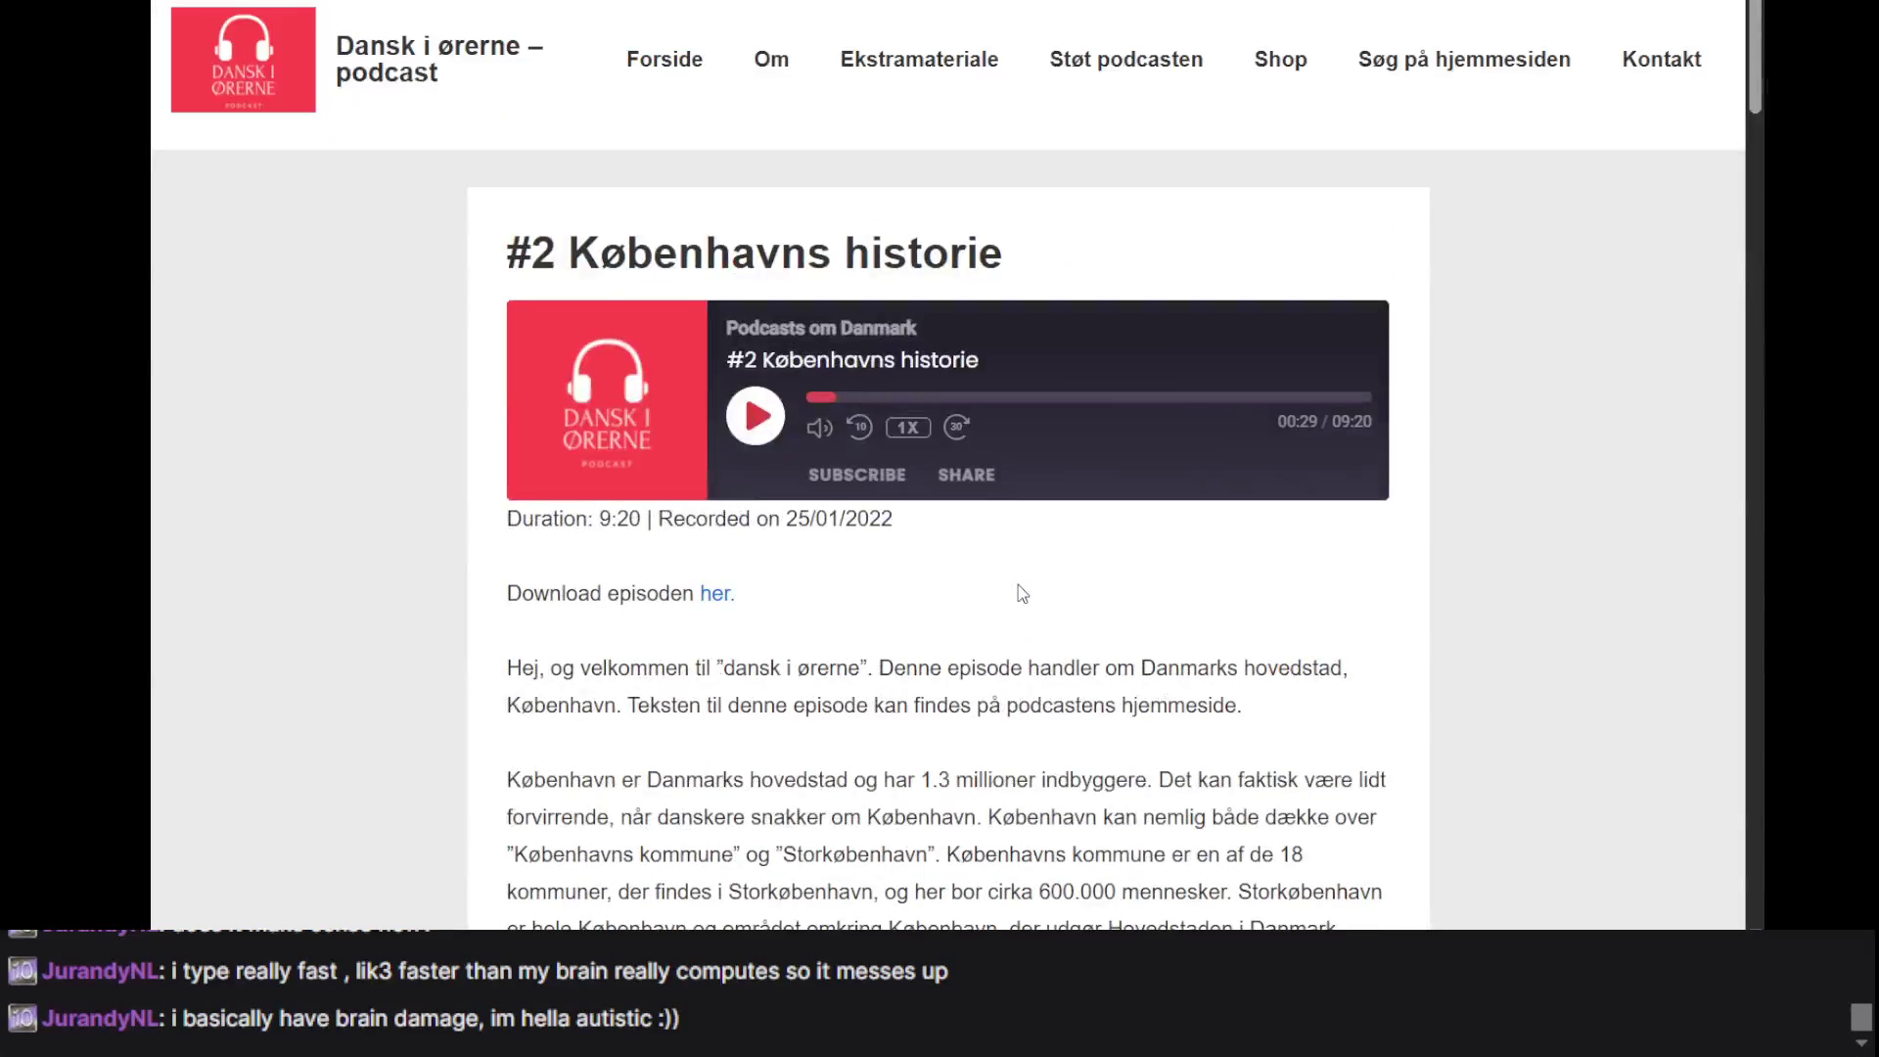
pyautogui.scroll(-13, 1006, 508)
pyautogui.scroll(-2, 988, 508)
pyautogui.scroll(15, 988, 508)
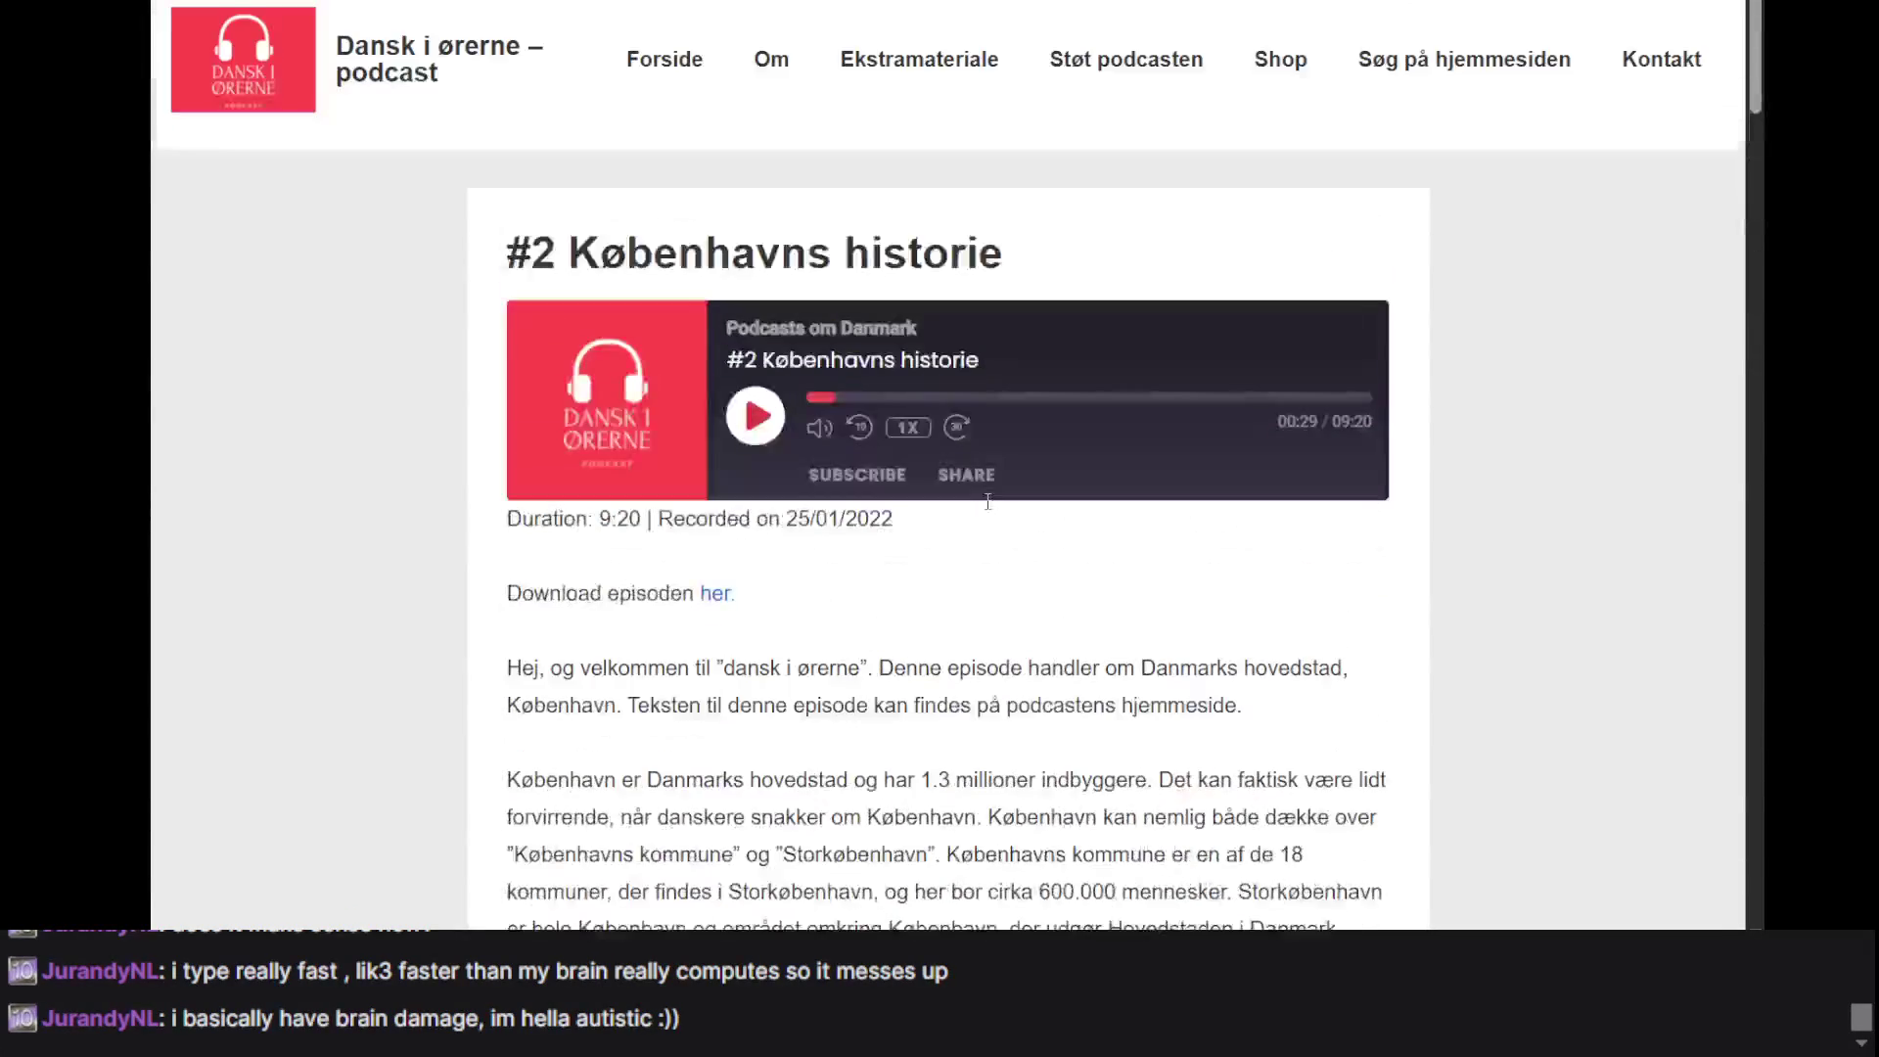
pyautogui.click(756, 421)
pyautogui.click(755, 421)
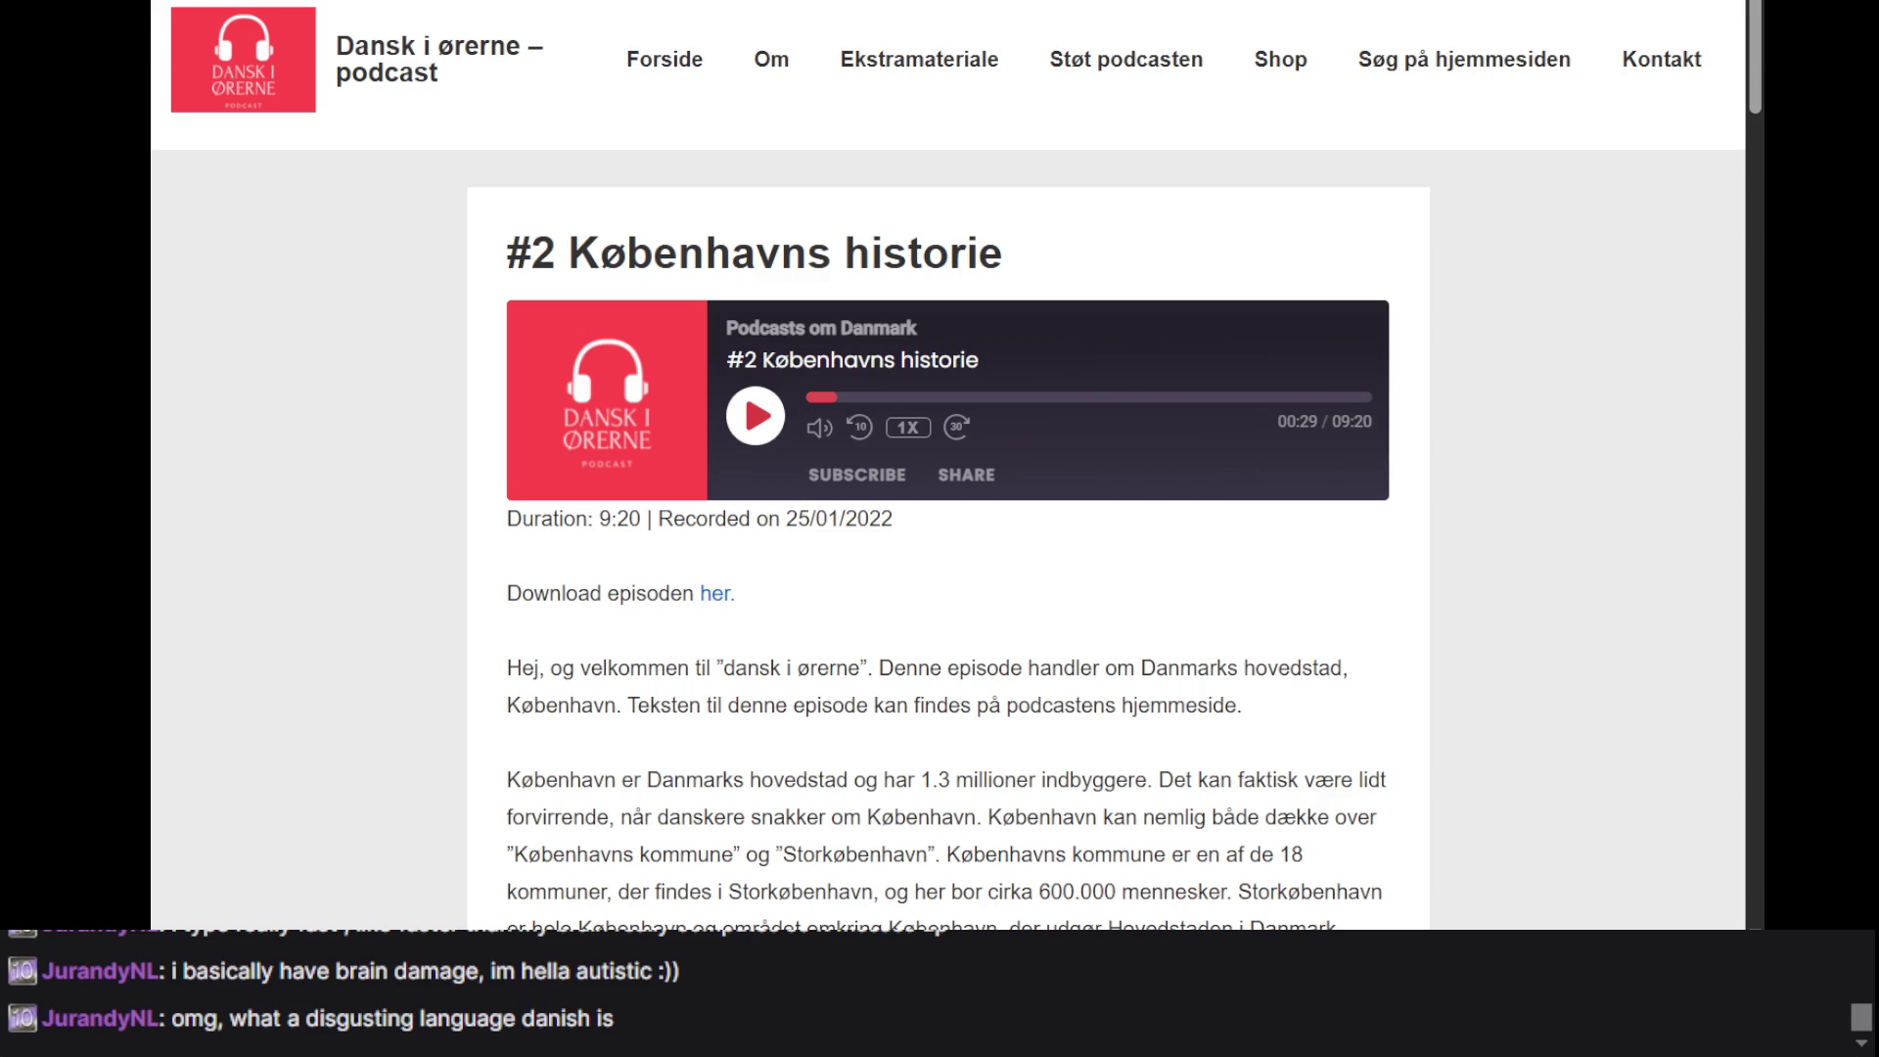
# - Resume the Københavns historie episode and jump ahead to the middle of the recording
pyautogui.click(754, 416)
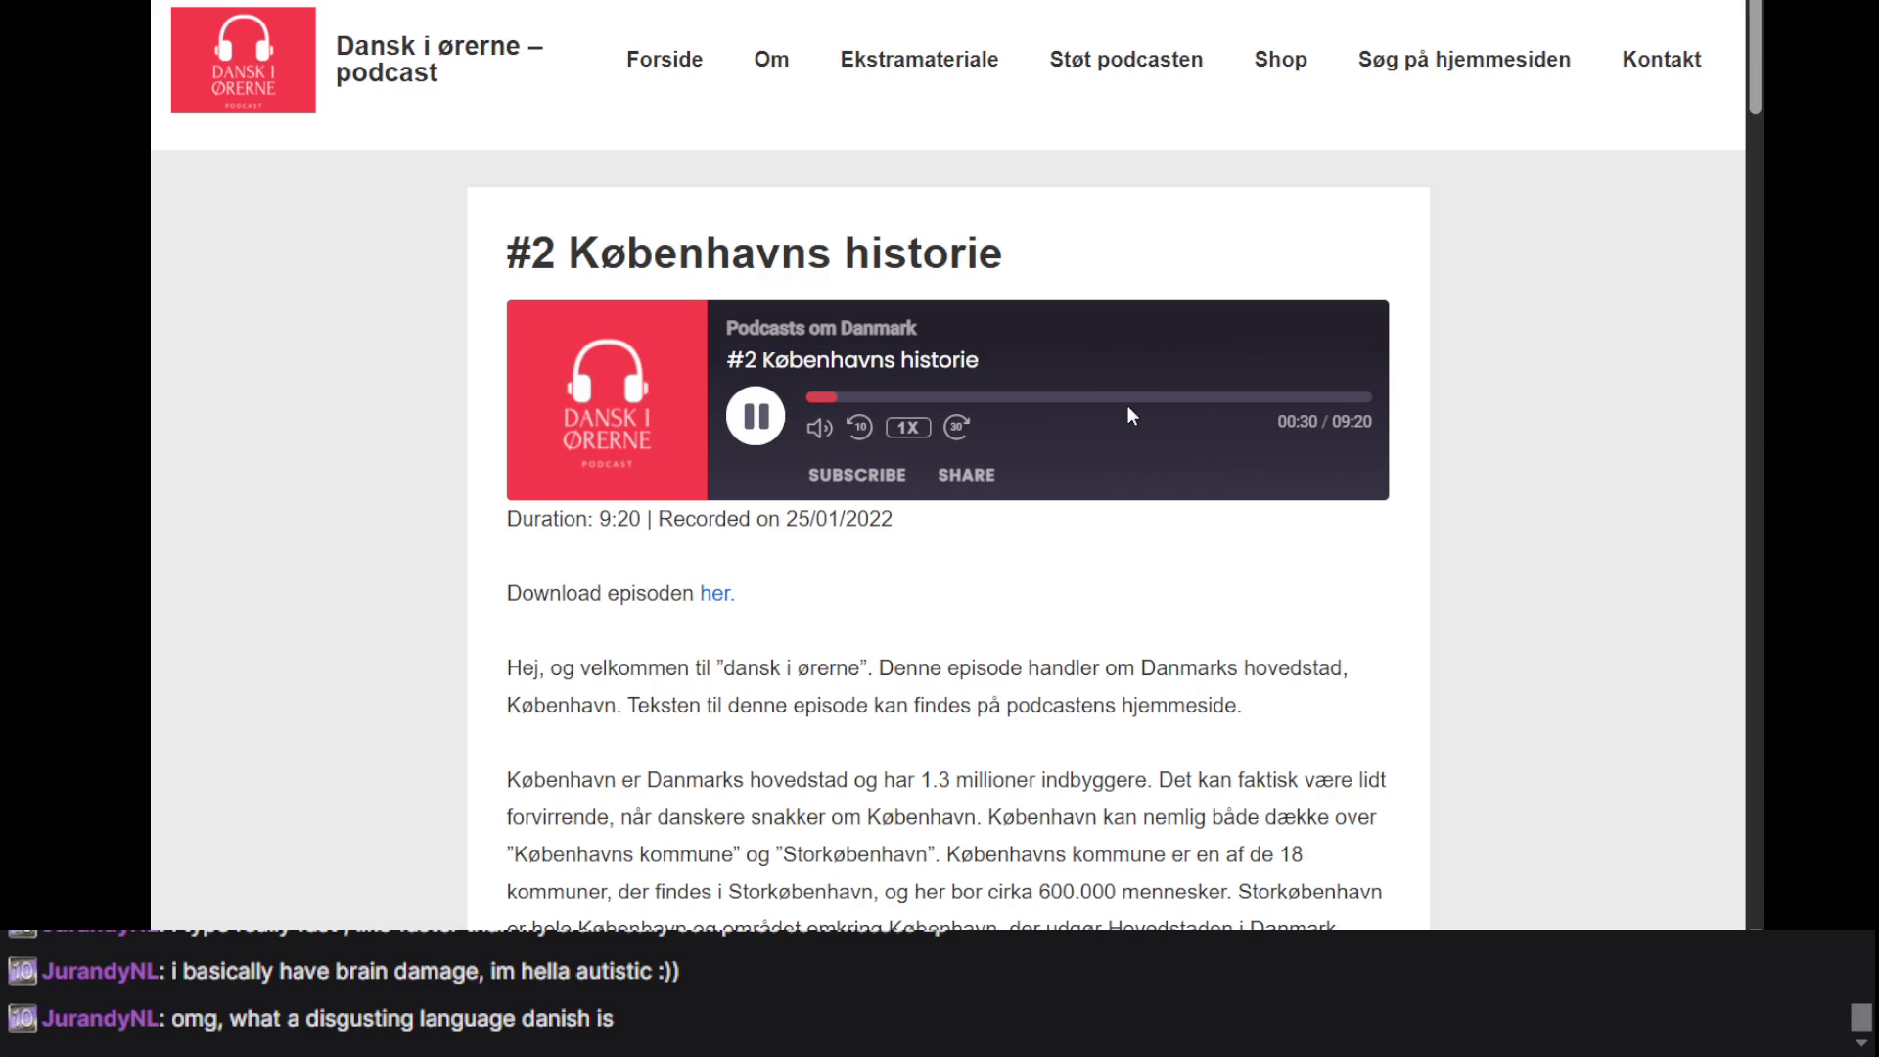
pyautogui.click(1086, 397)
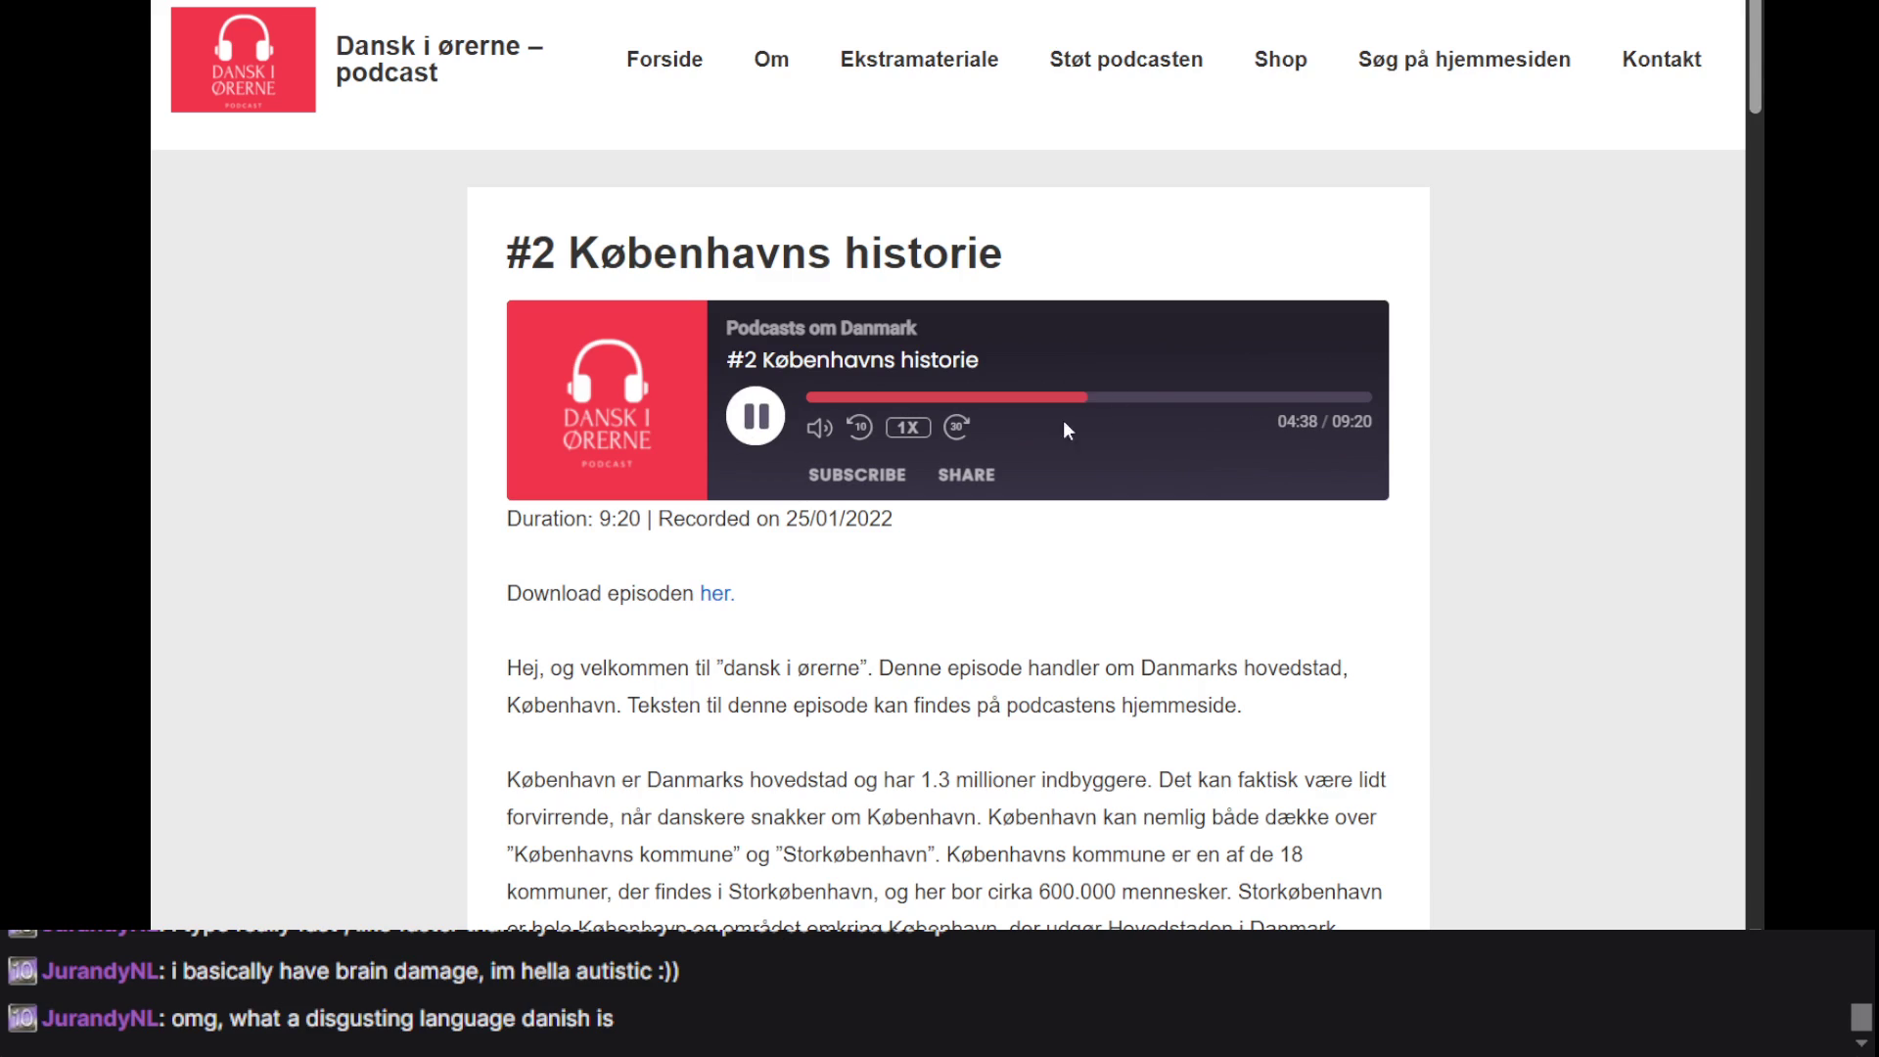
pyautogui.scroll(-8, 1063, 408)
pyautogui.scroll(5, 1090, 543)
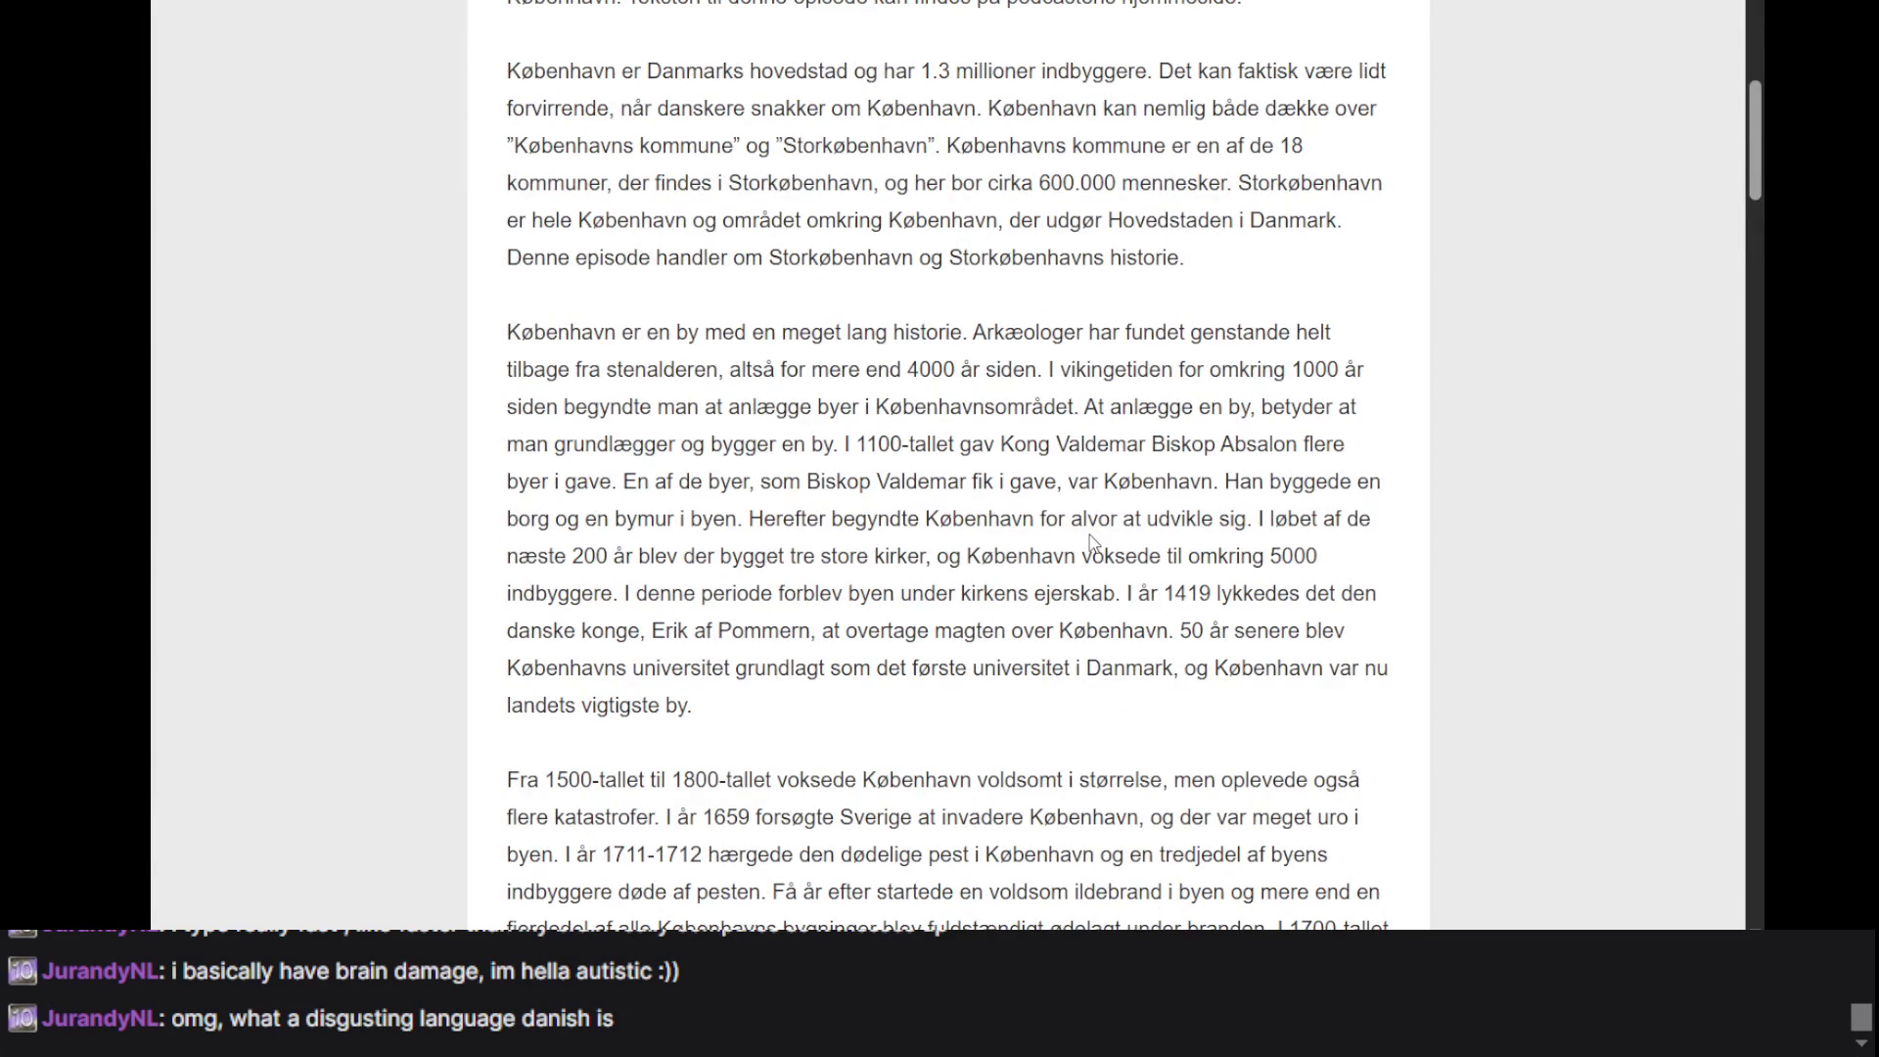
pyautogui.scroll(-5, 1089, 542)
pyautogui.scroll(4, 1089, 541)
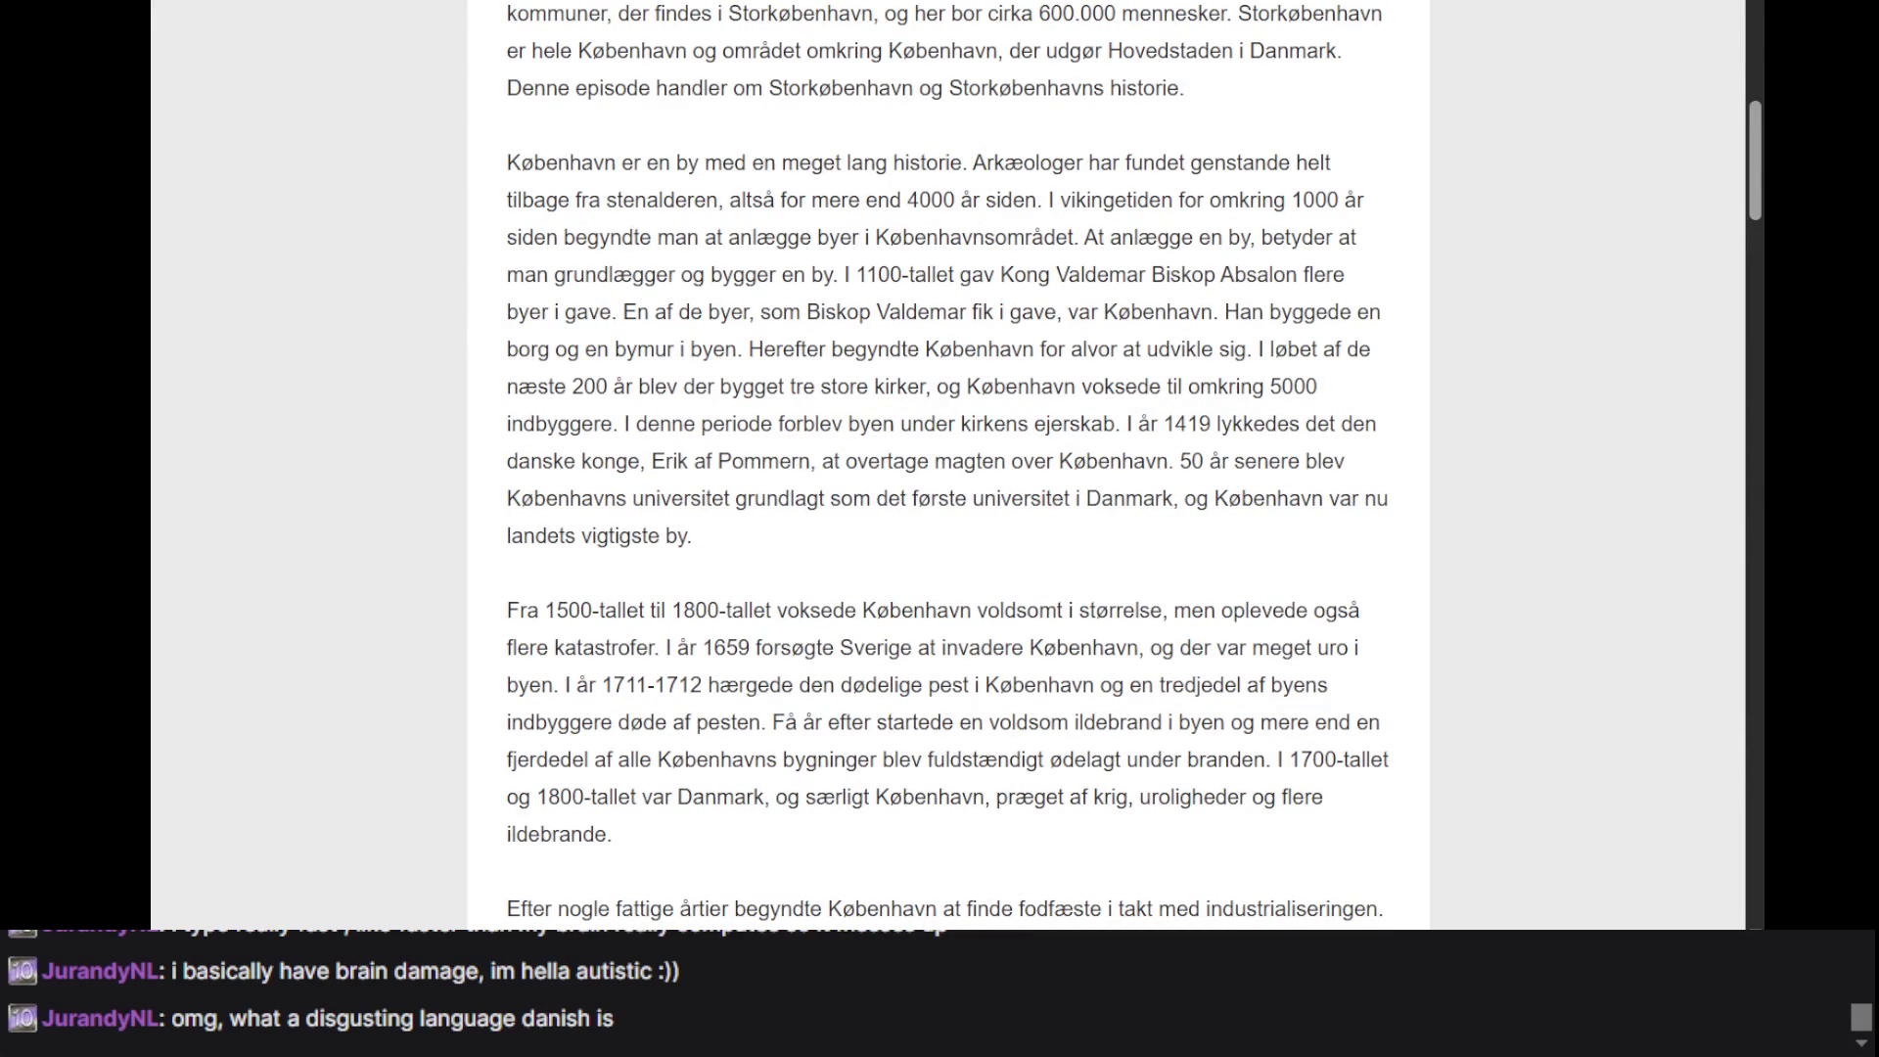
pyautogui.scroll(9, 1116, 832)
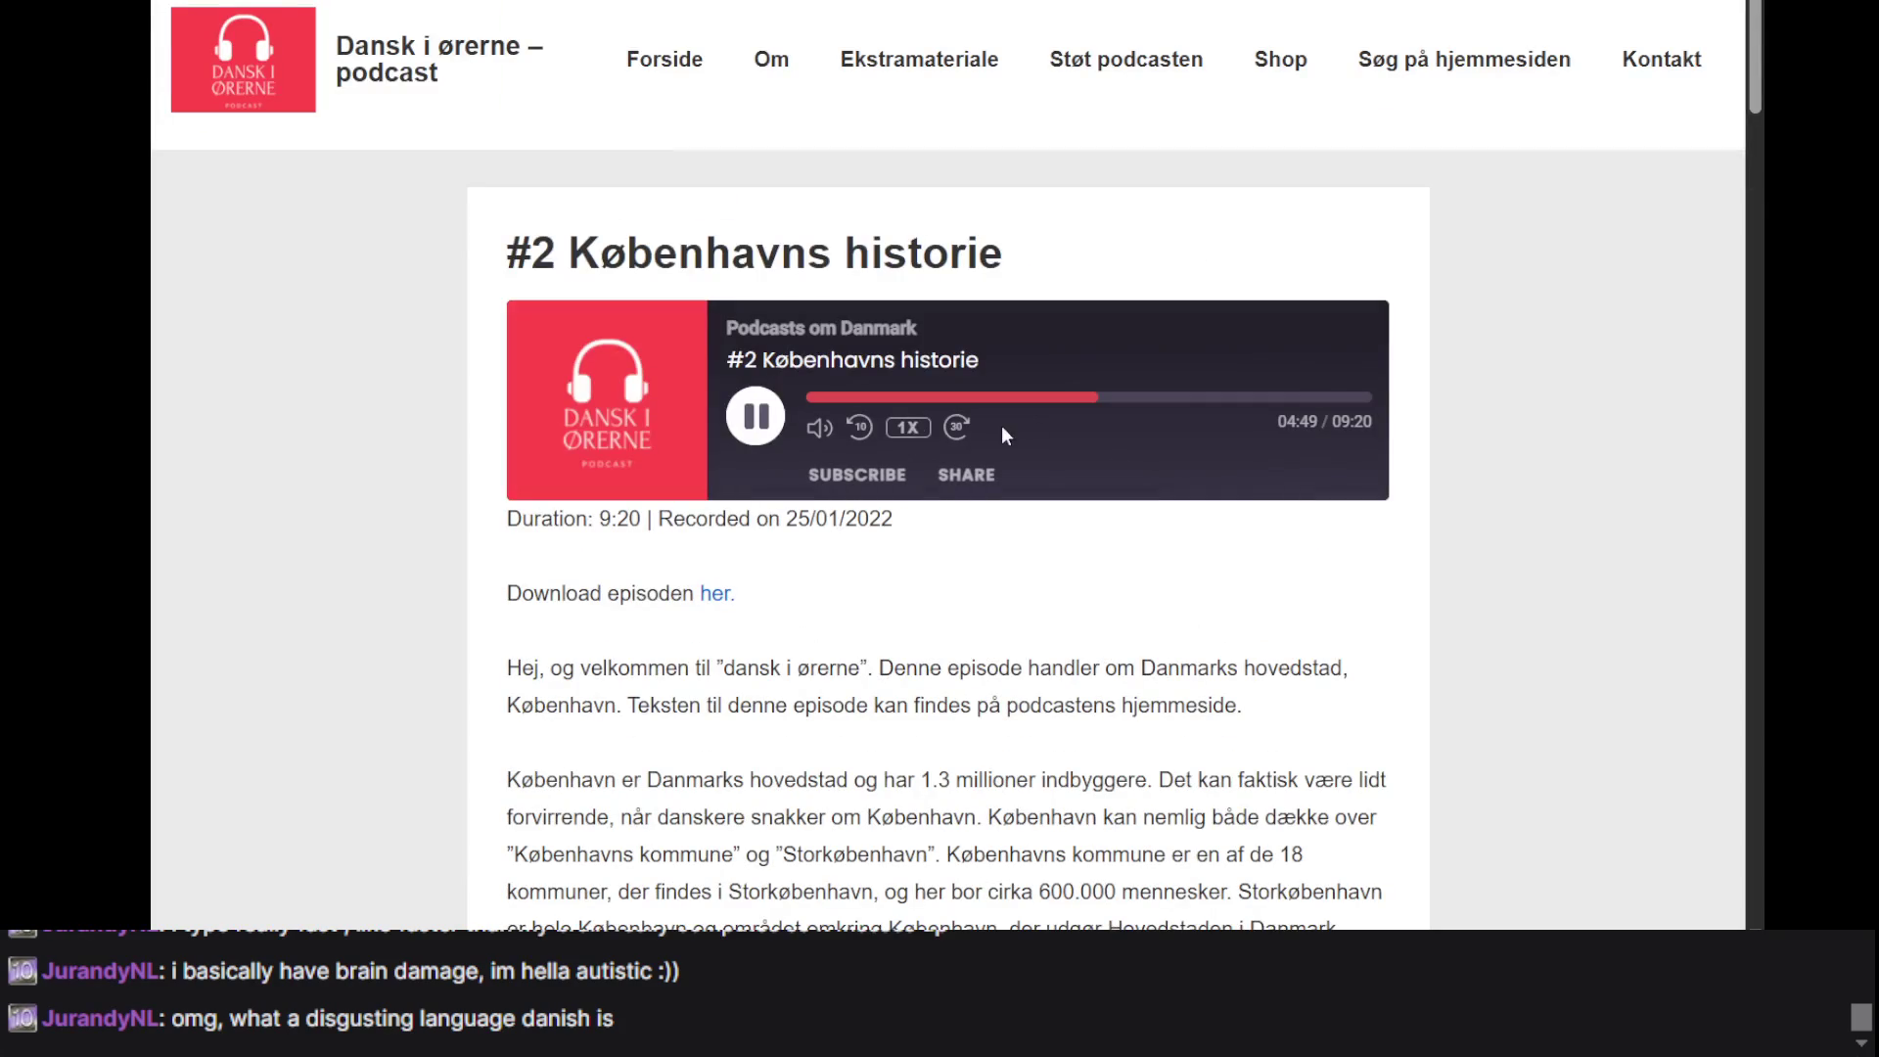
pyautogui.click(780, 443)
pyautogui.click(780, 443)
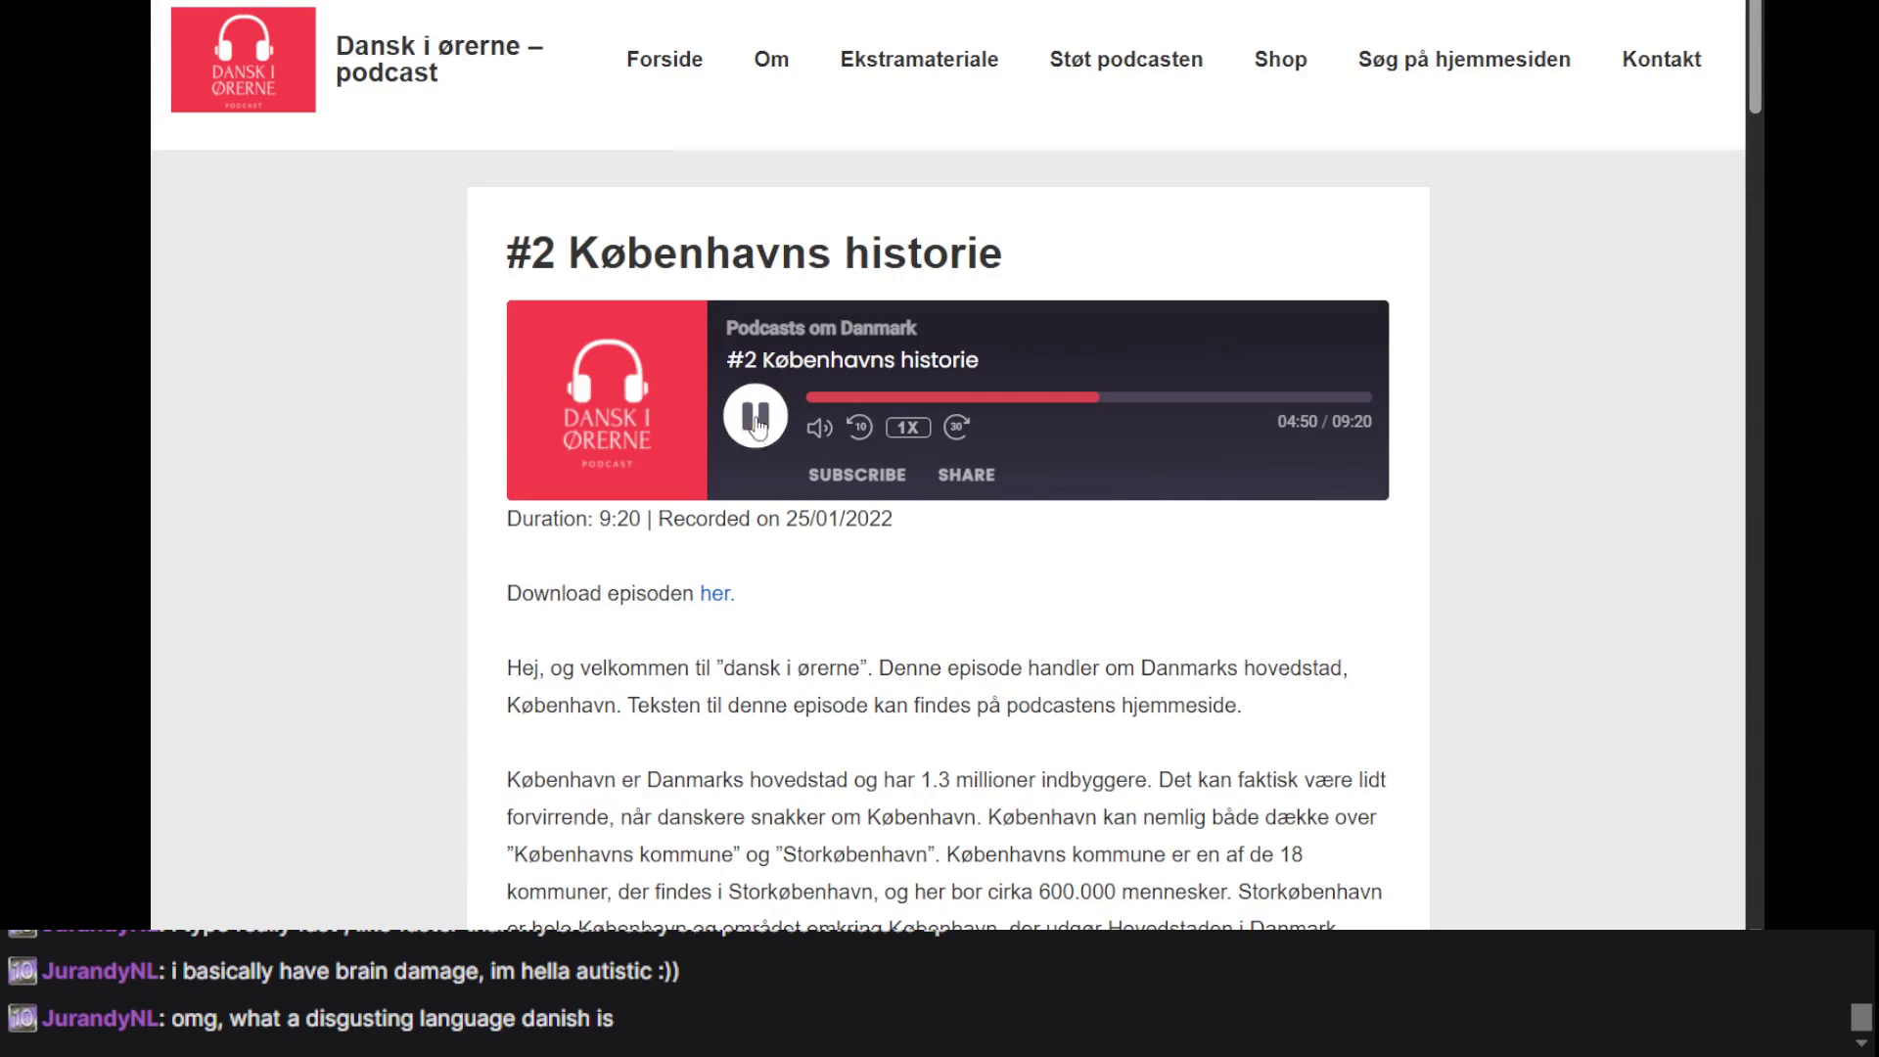
# - Read down the transcript to the modern Copenhagen and museums paragraphs, then pause at 05:22
pyautogui.scroll(-5, 911, 551)
pyautogui.scroll(-4, 911, 551)
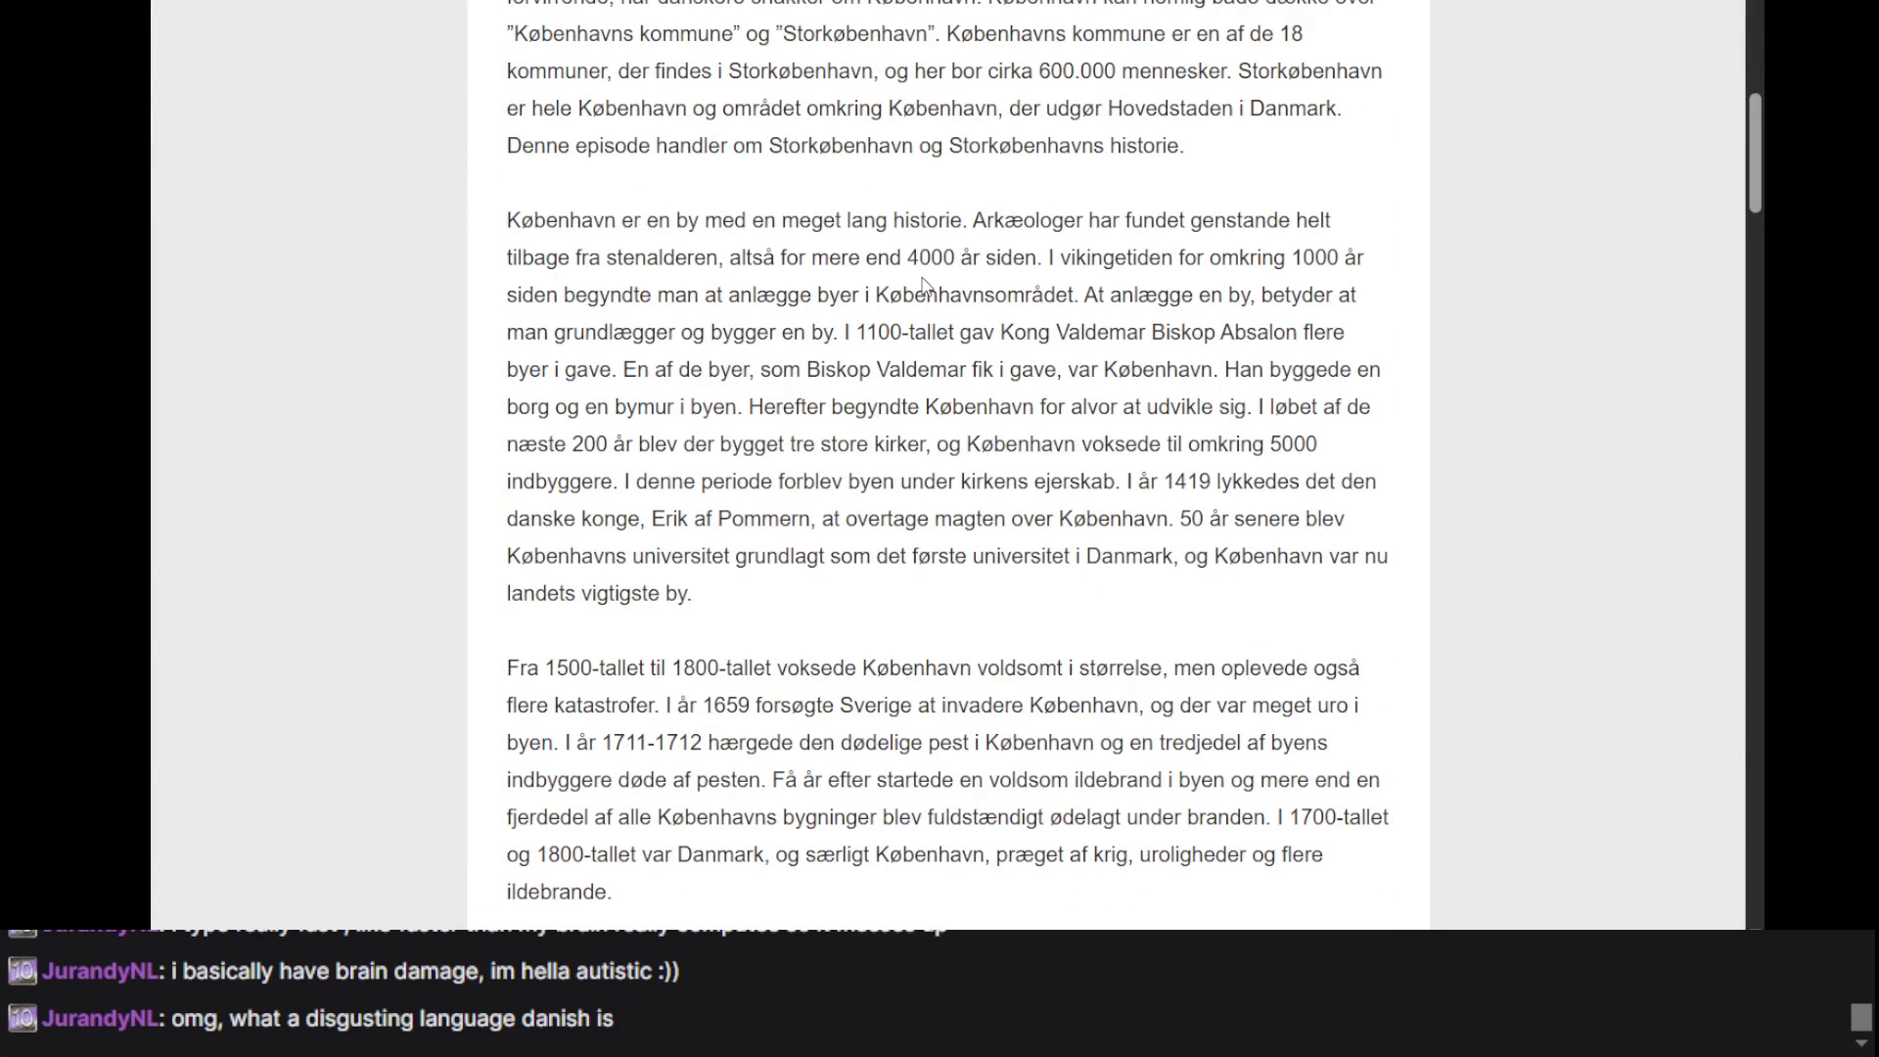
pyautogui.scroll(-4, 923, 283)
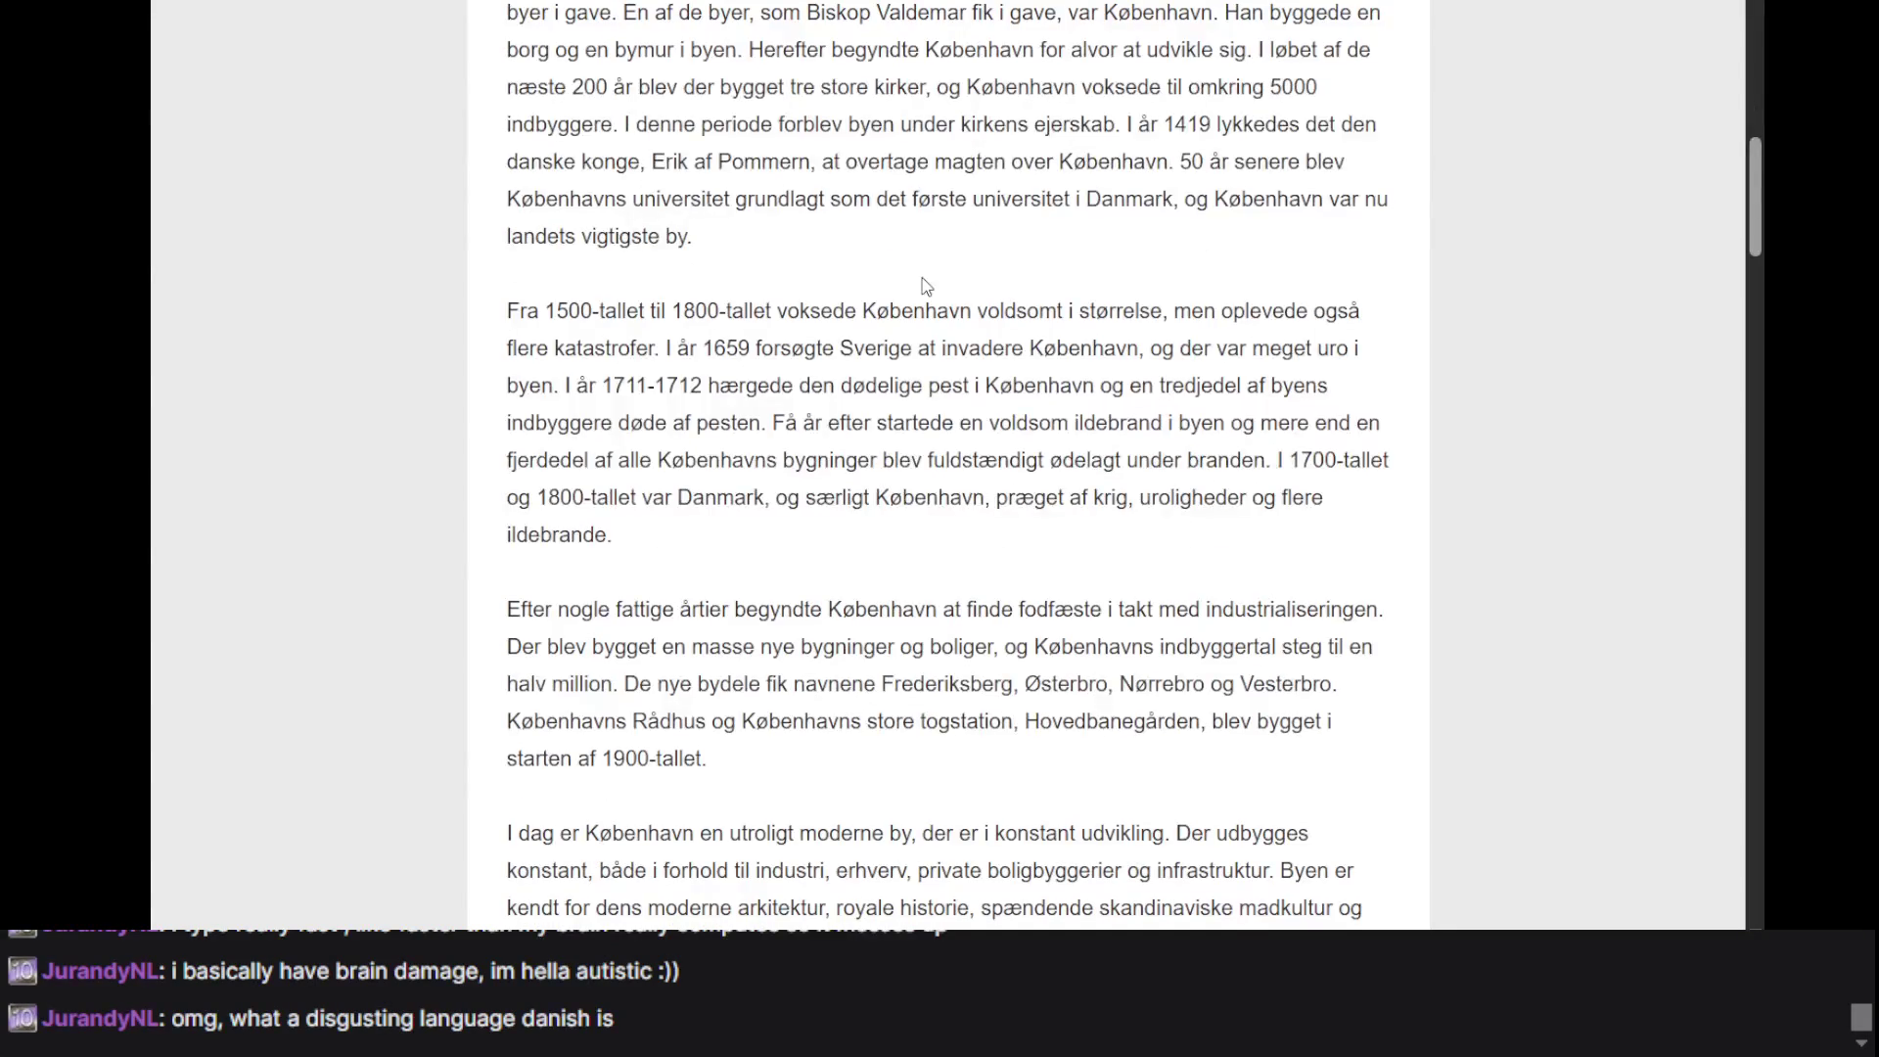
pyautogui.scroll(1, 927, 286)
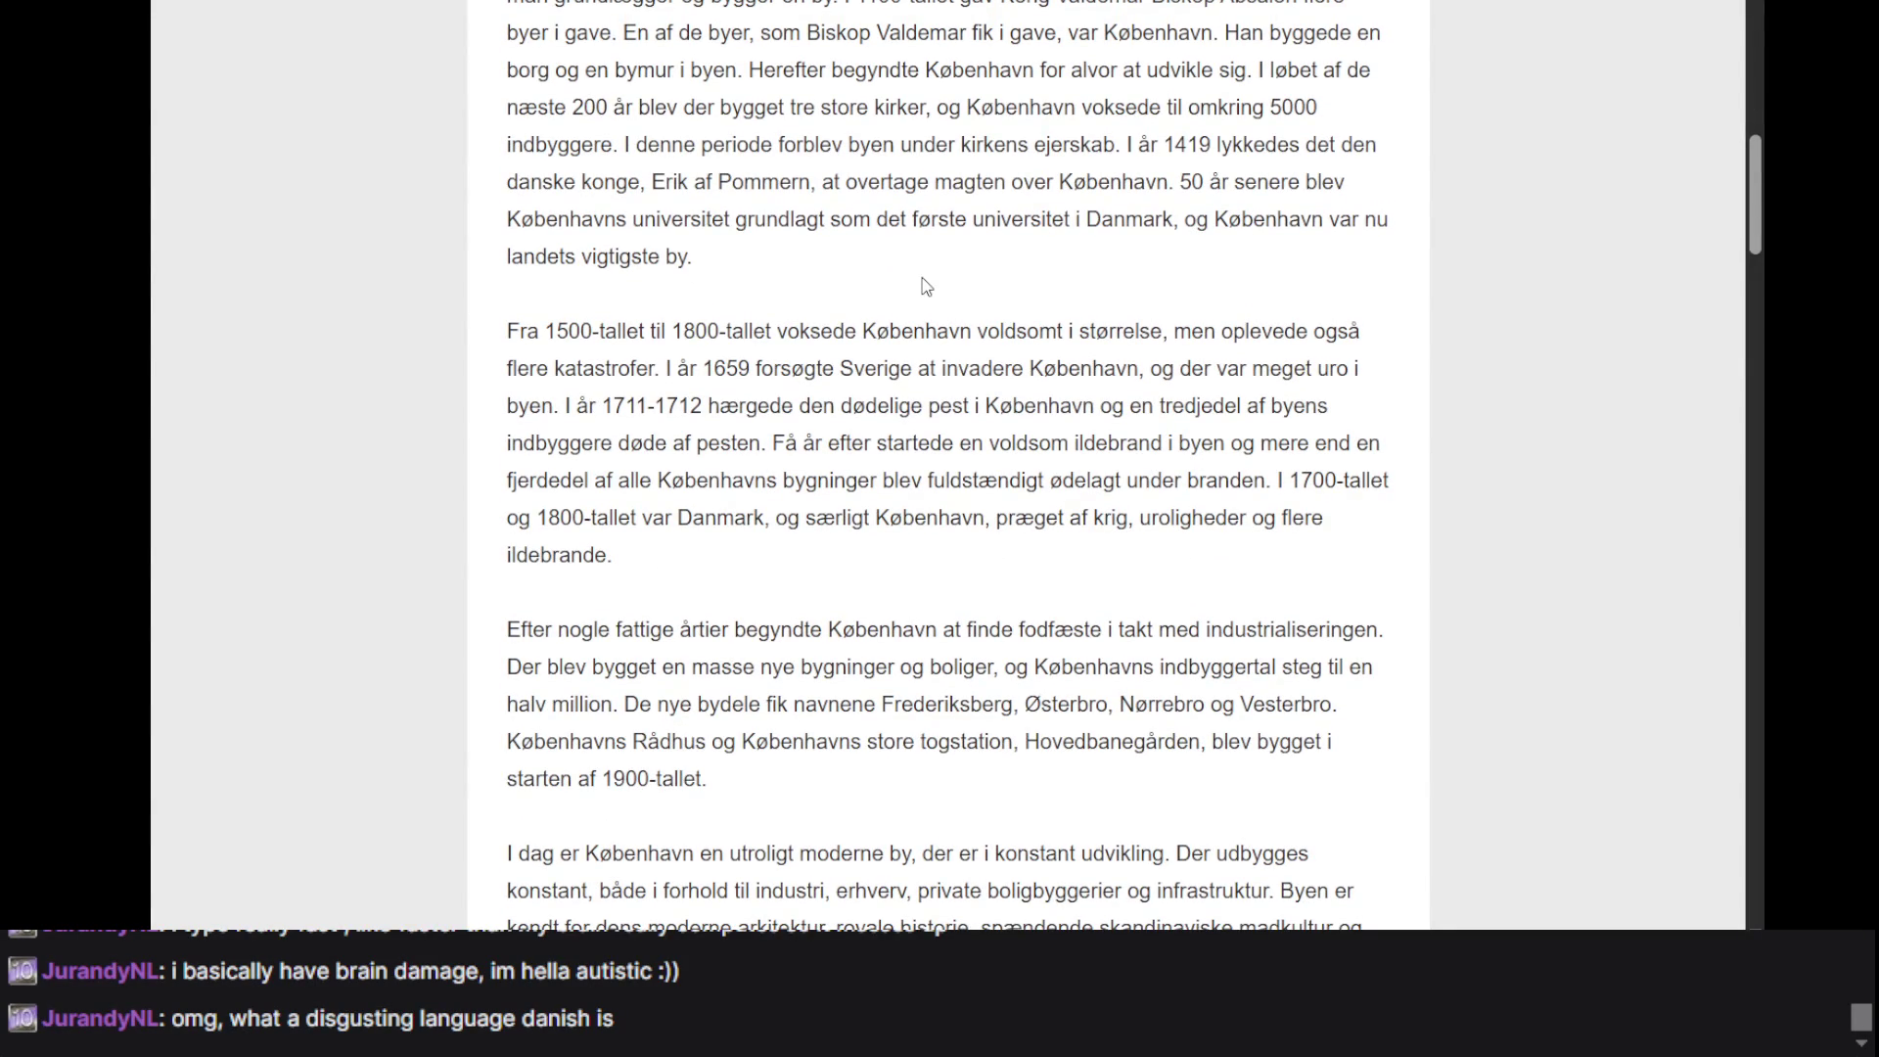
pyautogui.scroll(-1, 927, 286)
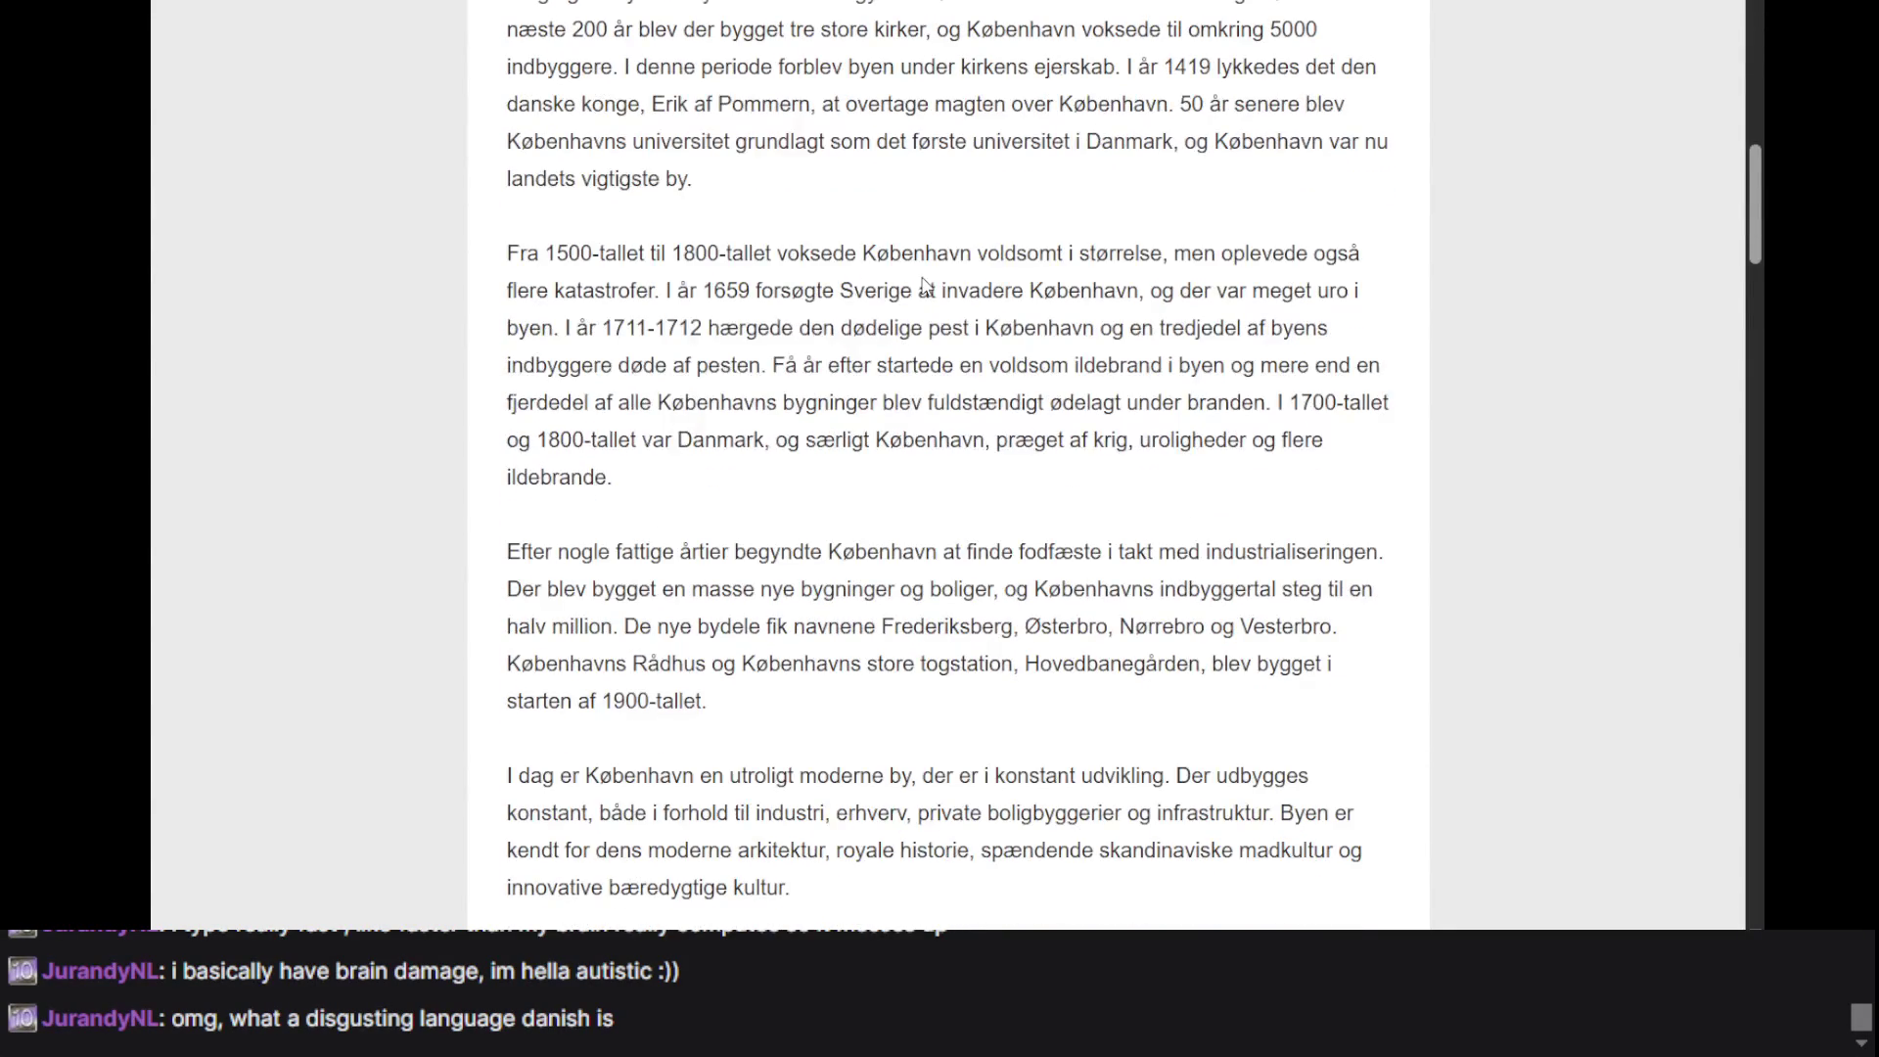
pyautogui.scroll(-3, 925, 284)
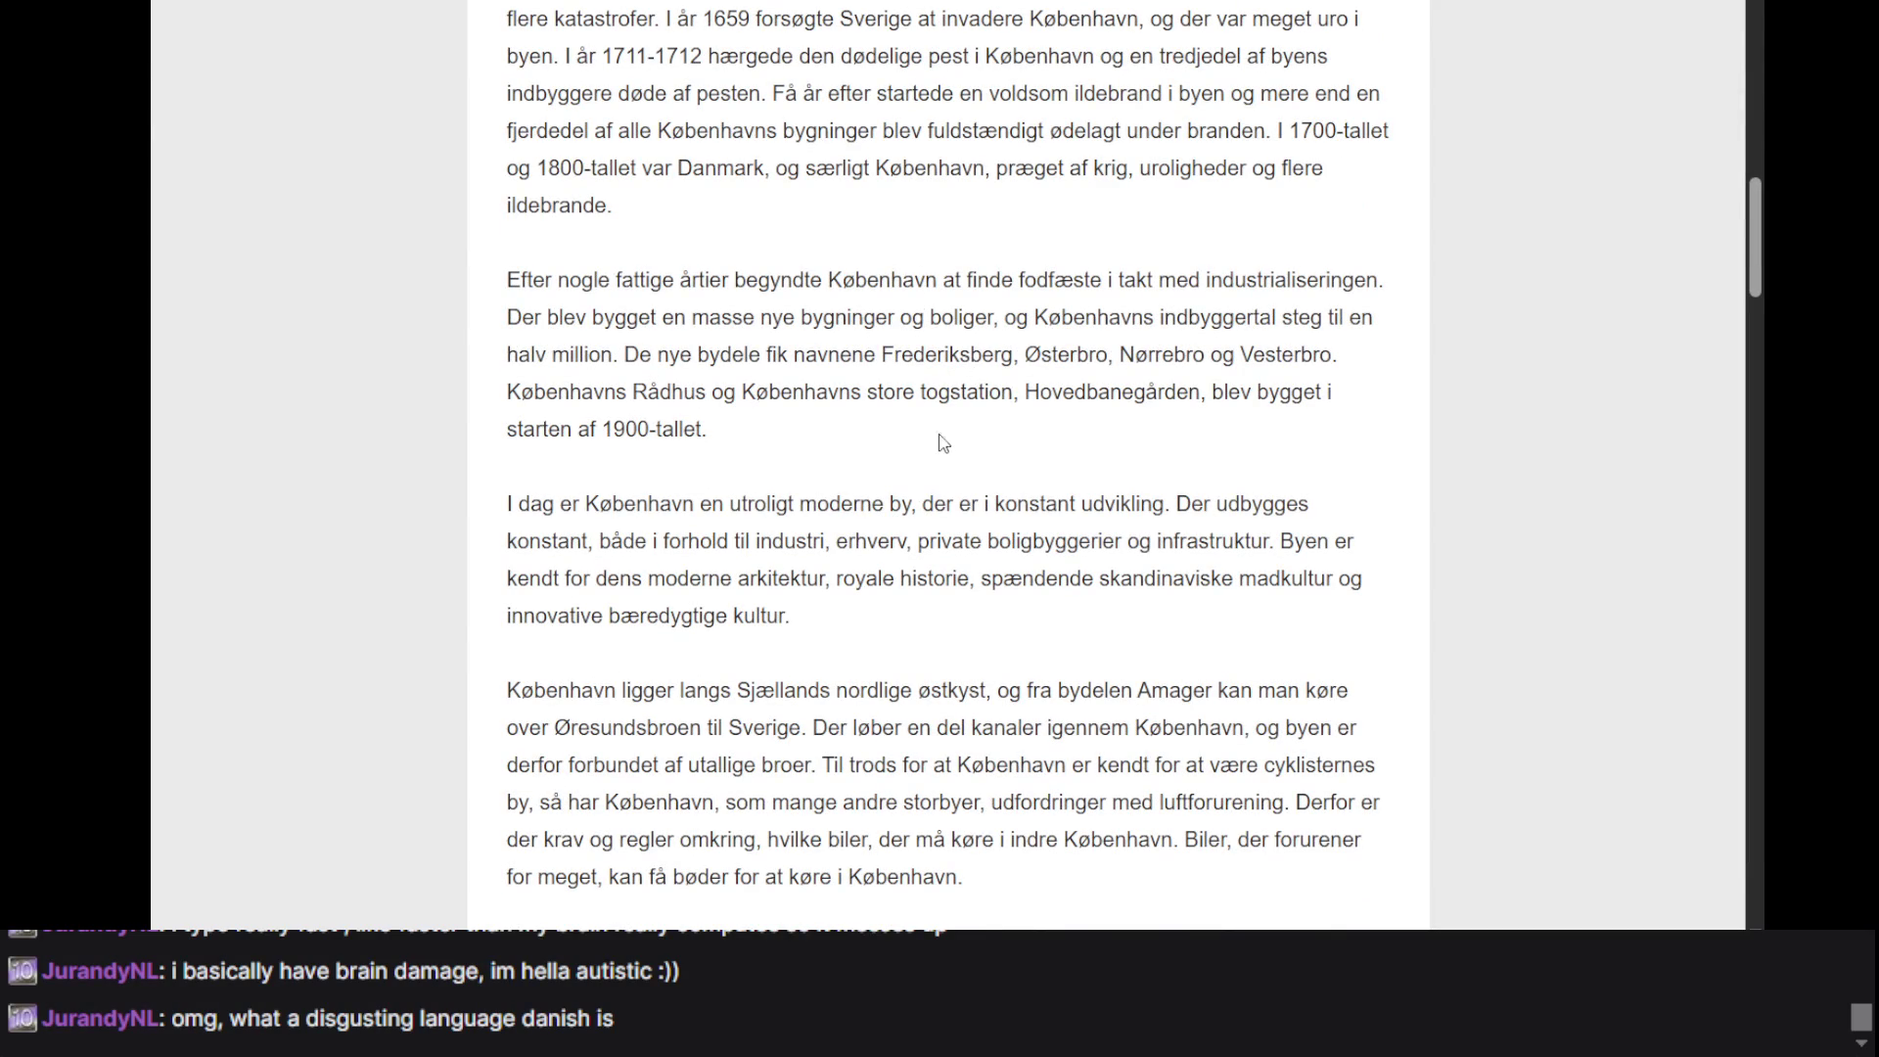
pyautogui.scroll(-3, 932, 453)
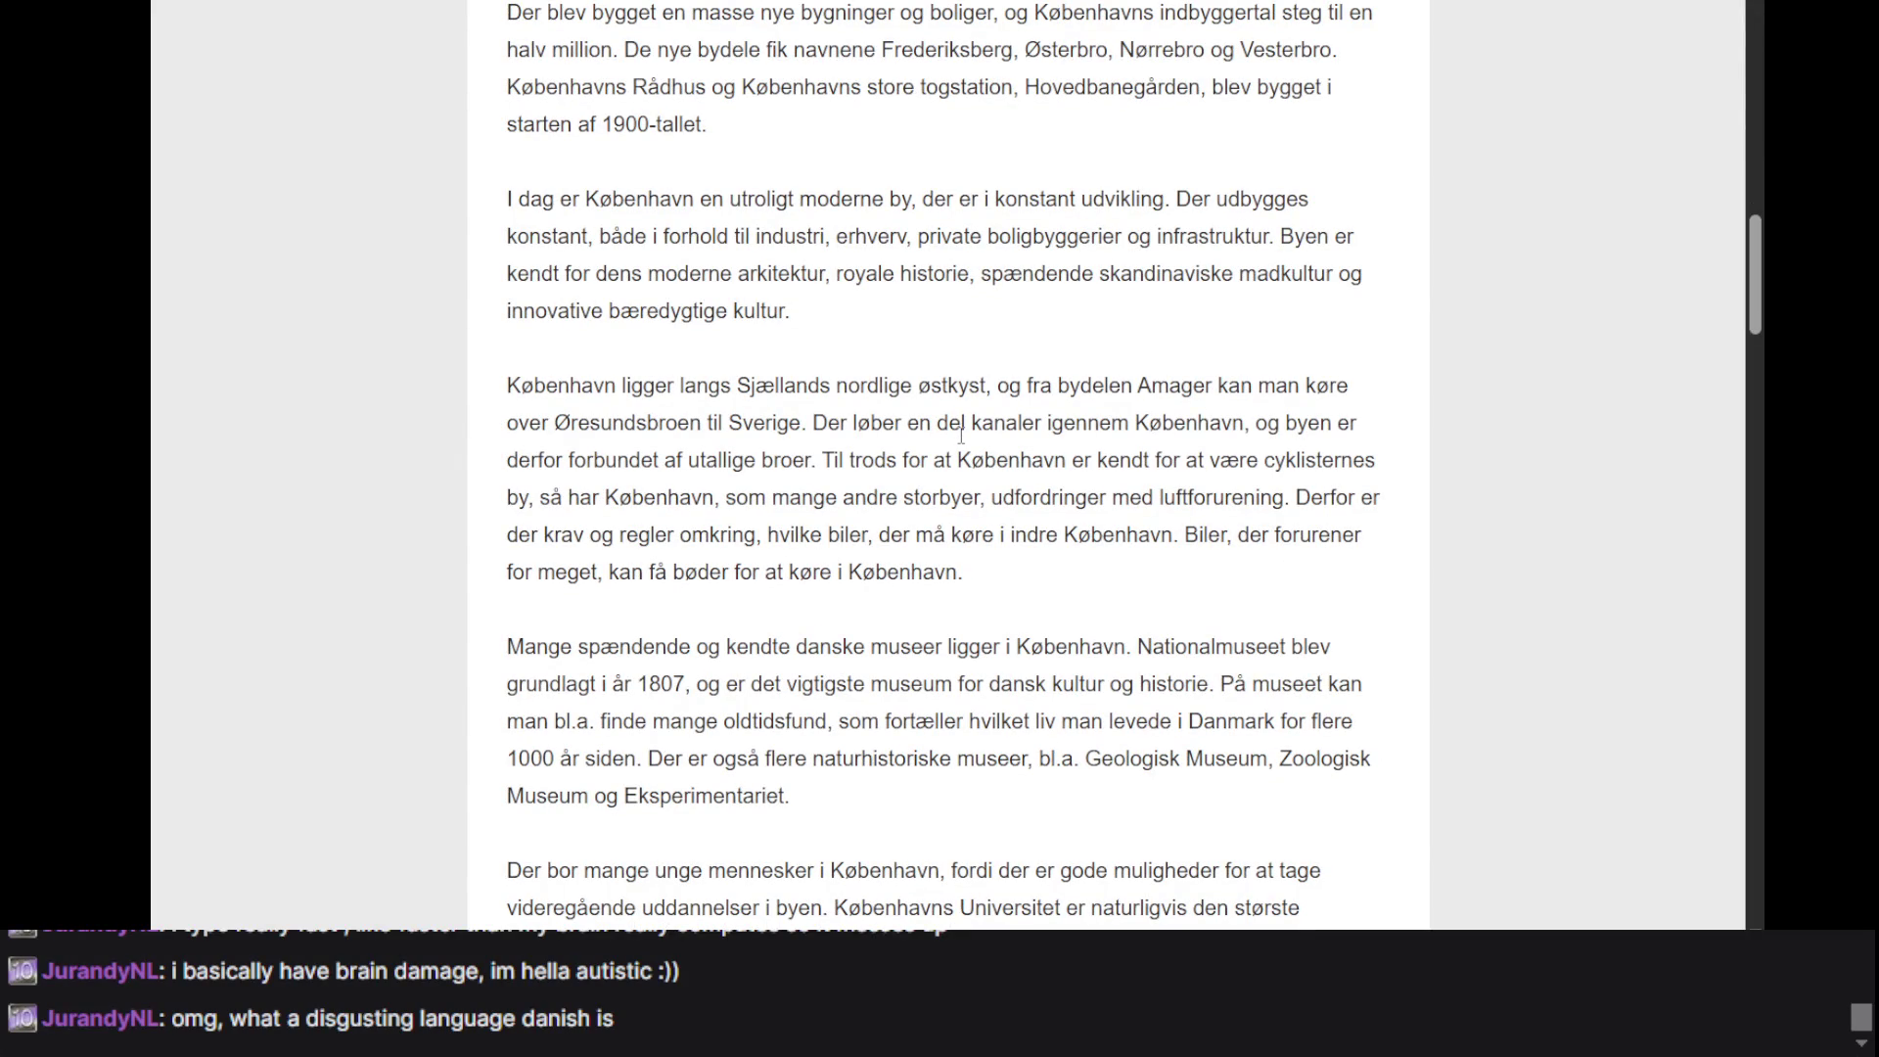
pyautogui.scroll(2, 961, 437)
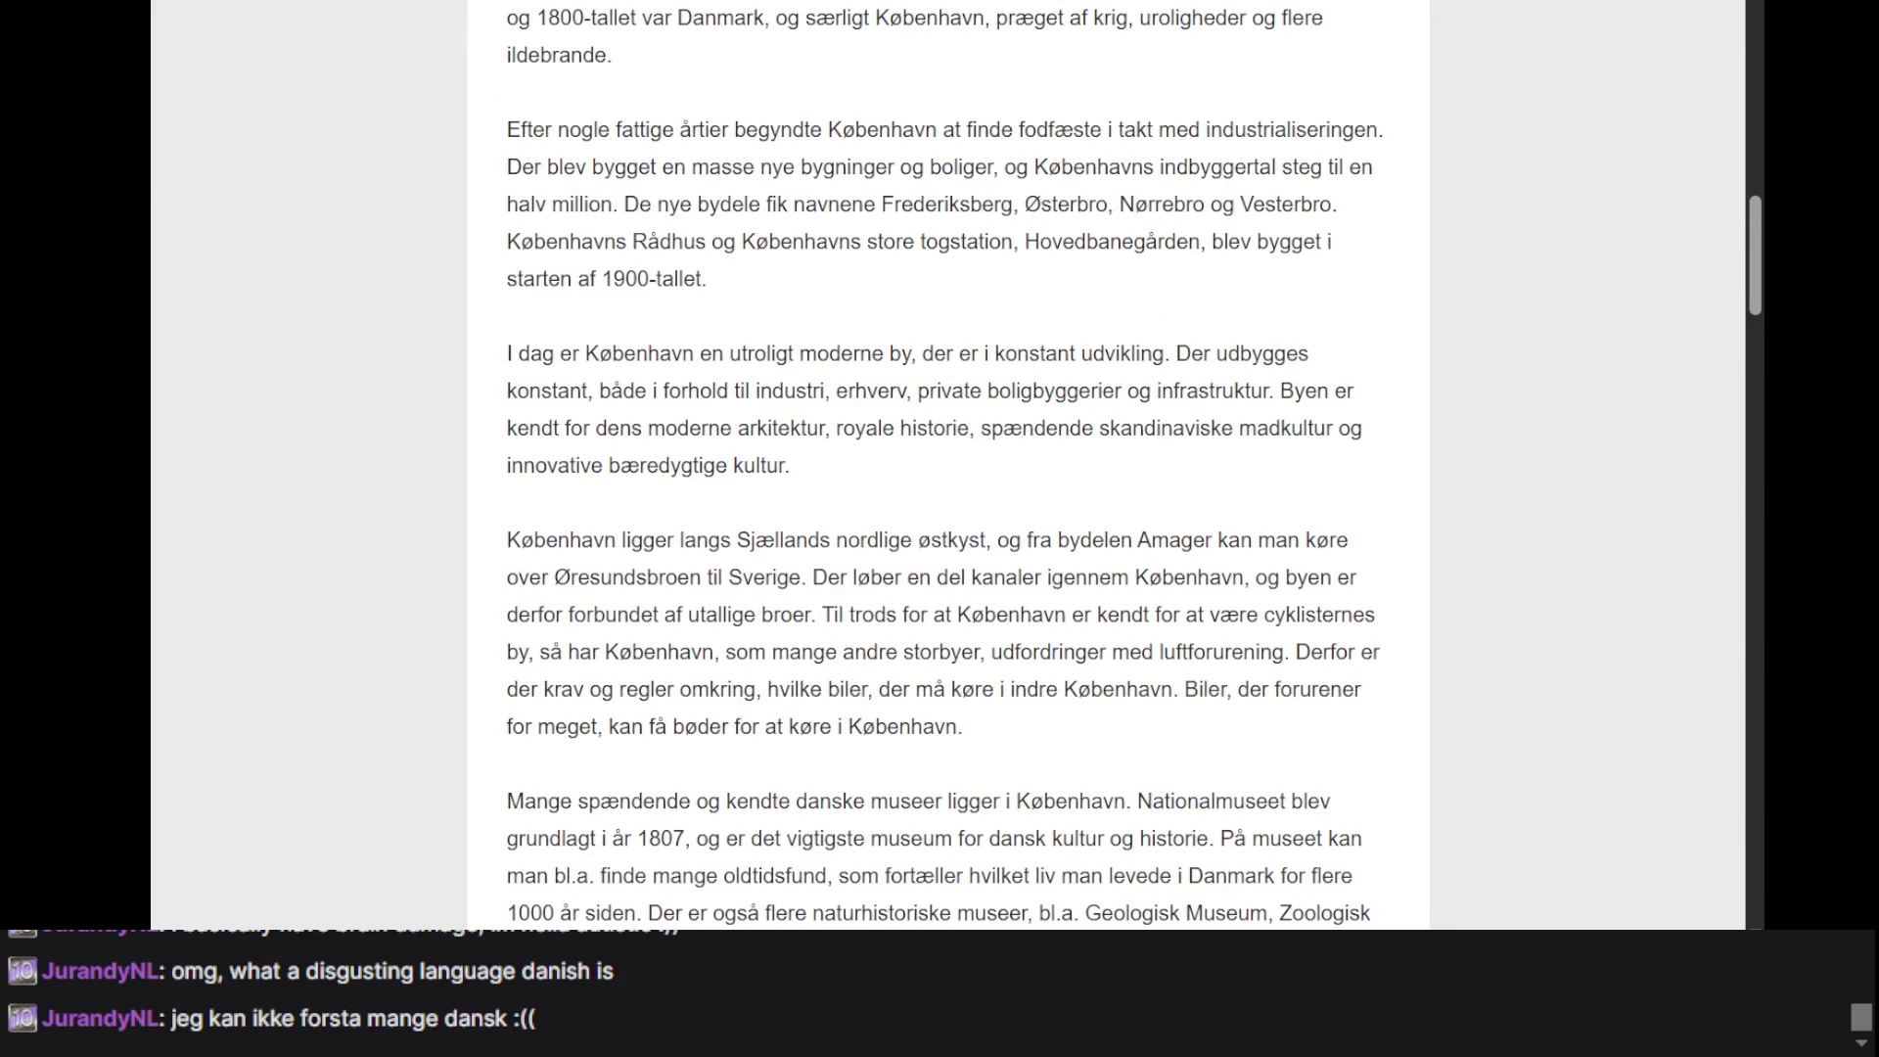
pyautogui.scroll(15, 760, 431)
pyautogui.click(758, 421)
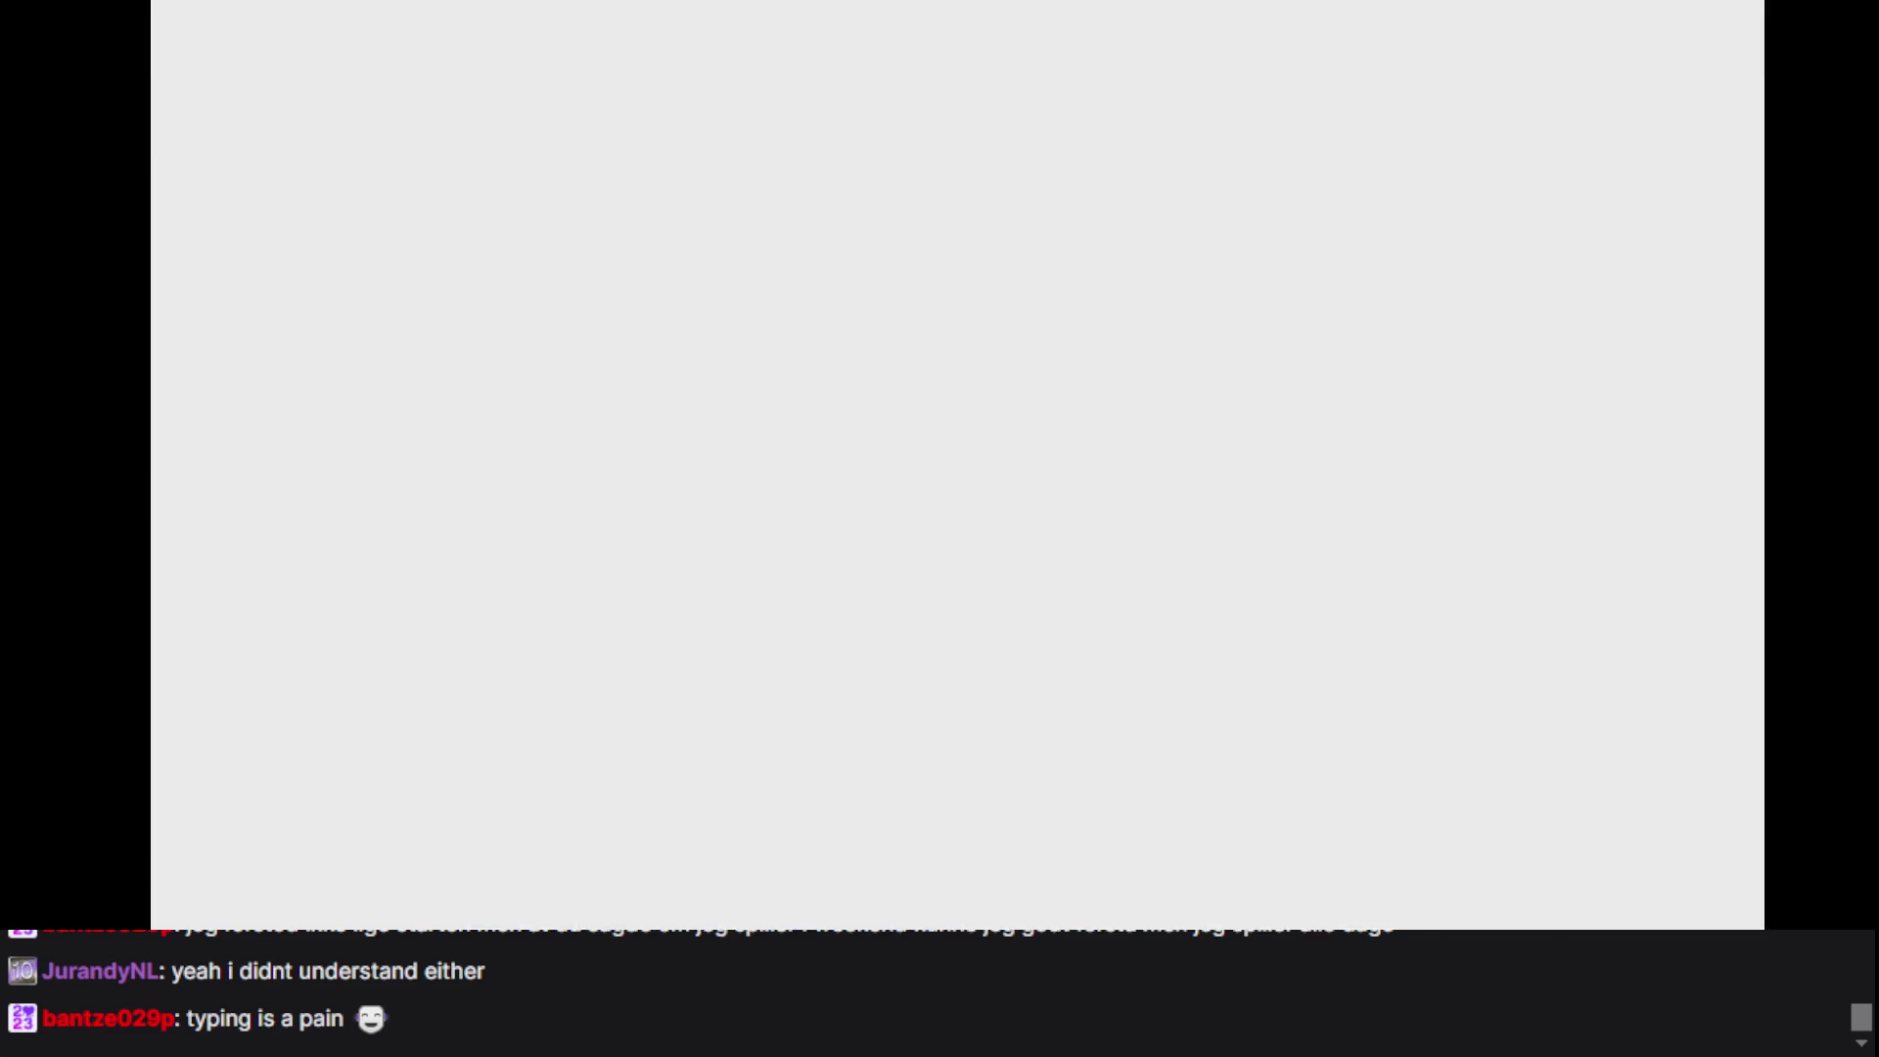
# - Insert blank lines above the C# code and write 'Spillede du hele natten, fordi det er en weekend?' on line 1
pyautogui.scroll(3, 686, 370)
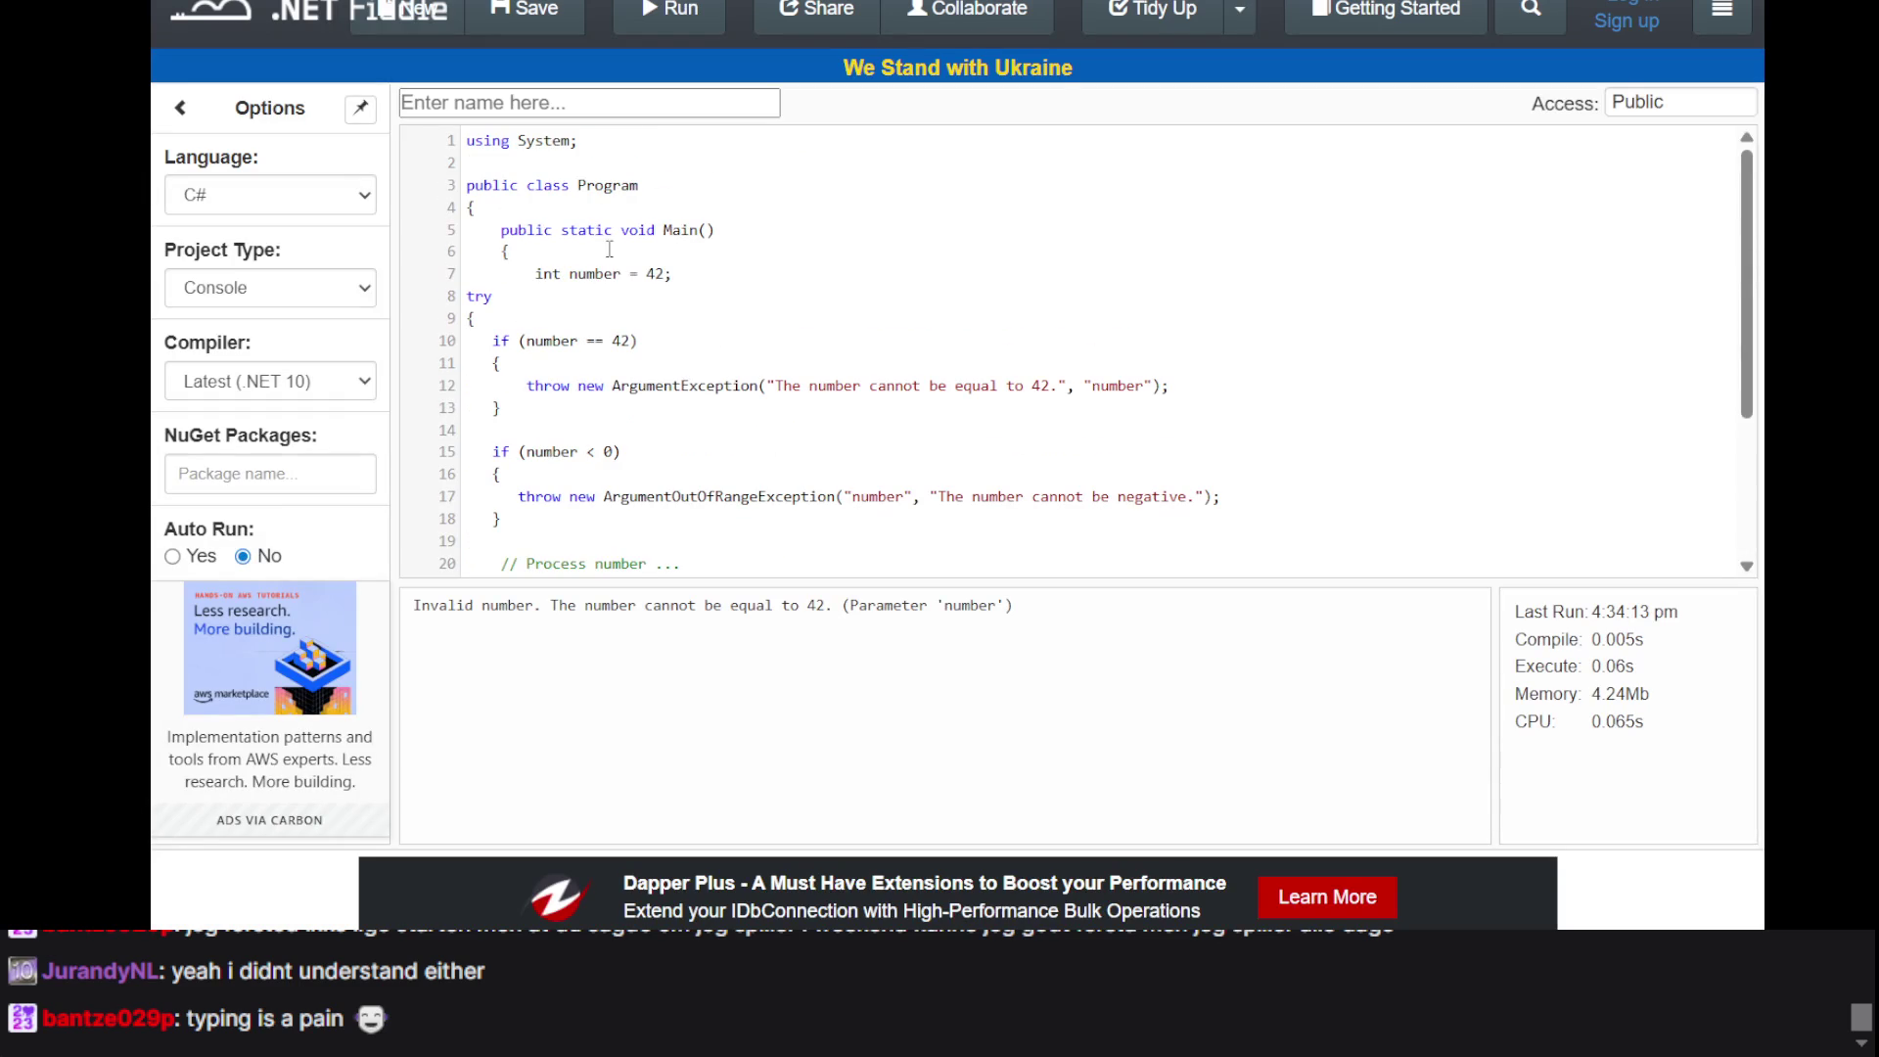
pyautogui.click(465, 142)
pyautogui.press('Return')
pyautogui.press('Return')
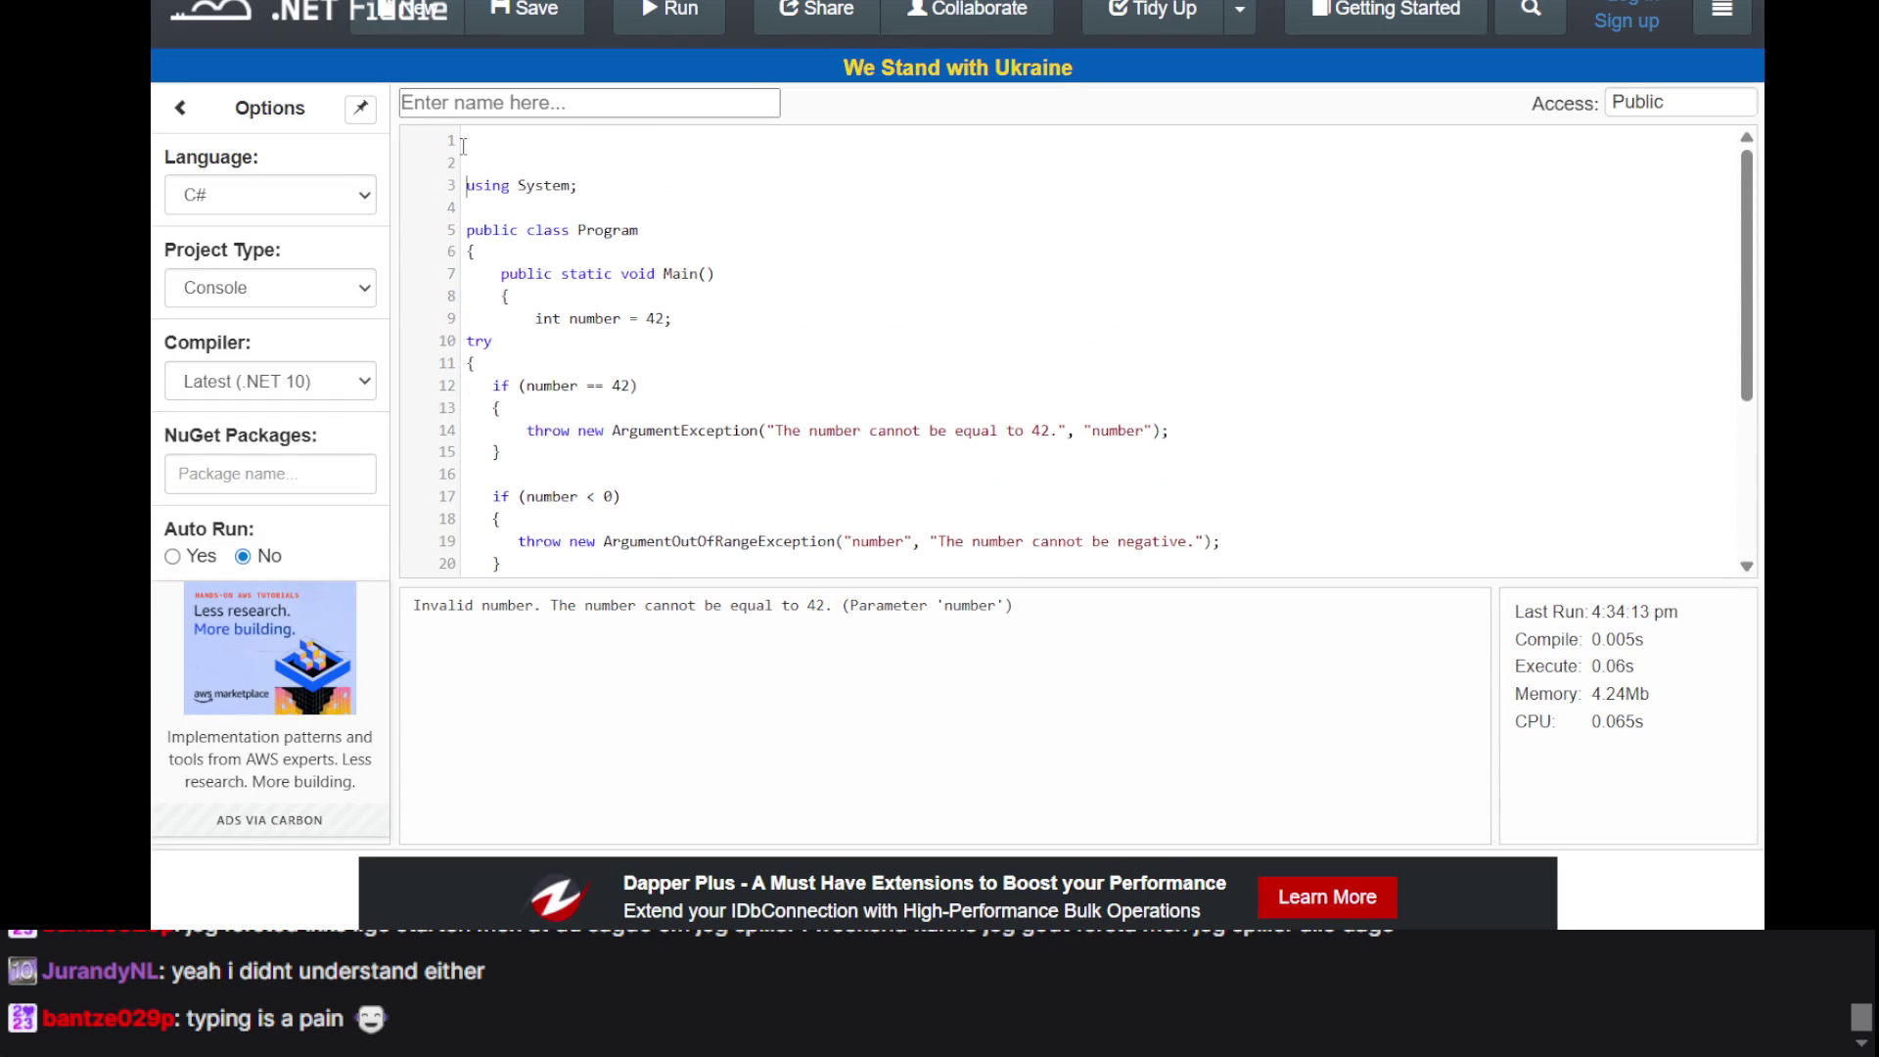
pyautogui.press('Return')
pyautogui.press('Return')
pyautogui.press('Return')
pyautogui.click(464, 146)
pyautogui.write('Spill')
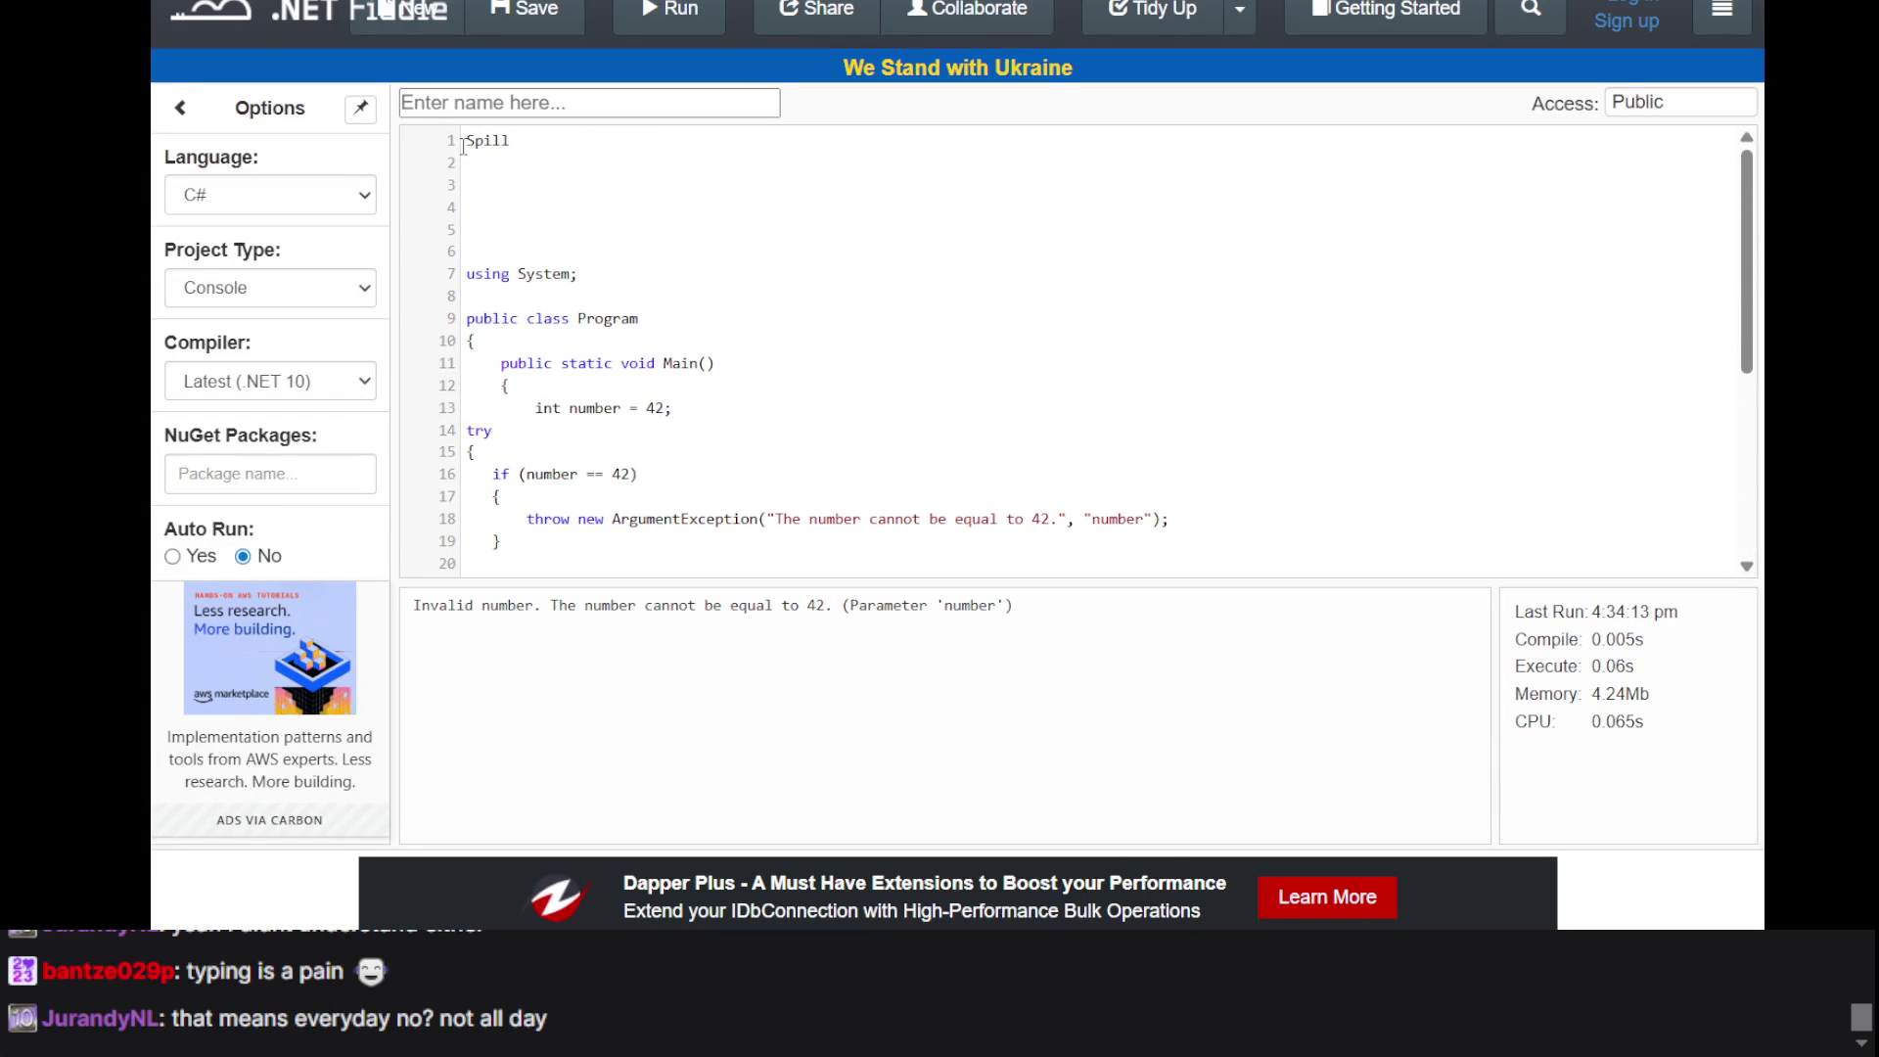
pyautogui.write('ede ')
pyautogui.write('du')
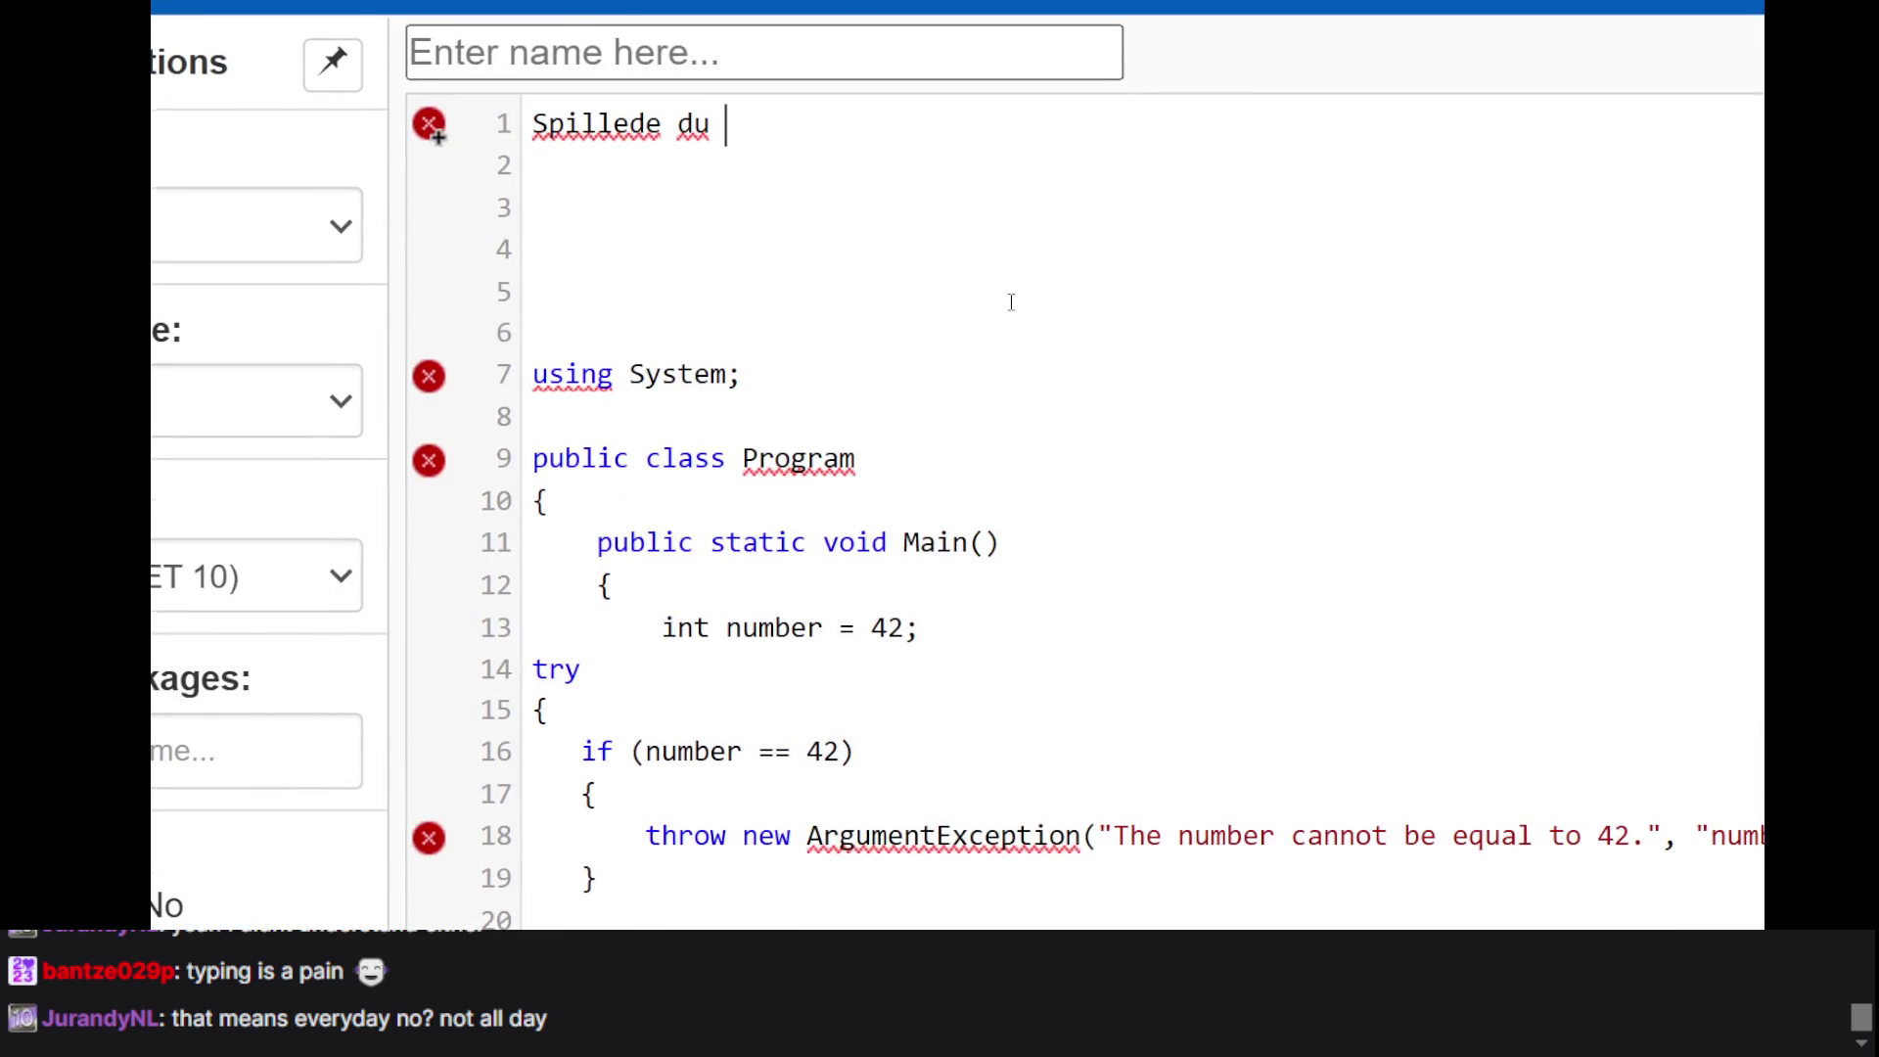
pyautogui.write('hele natten, fordi det er en weekend?')
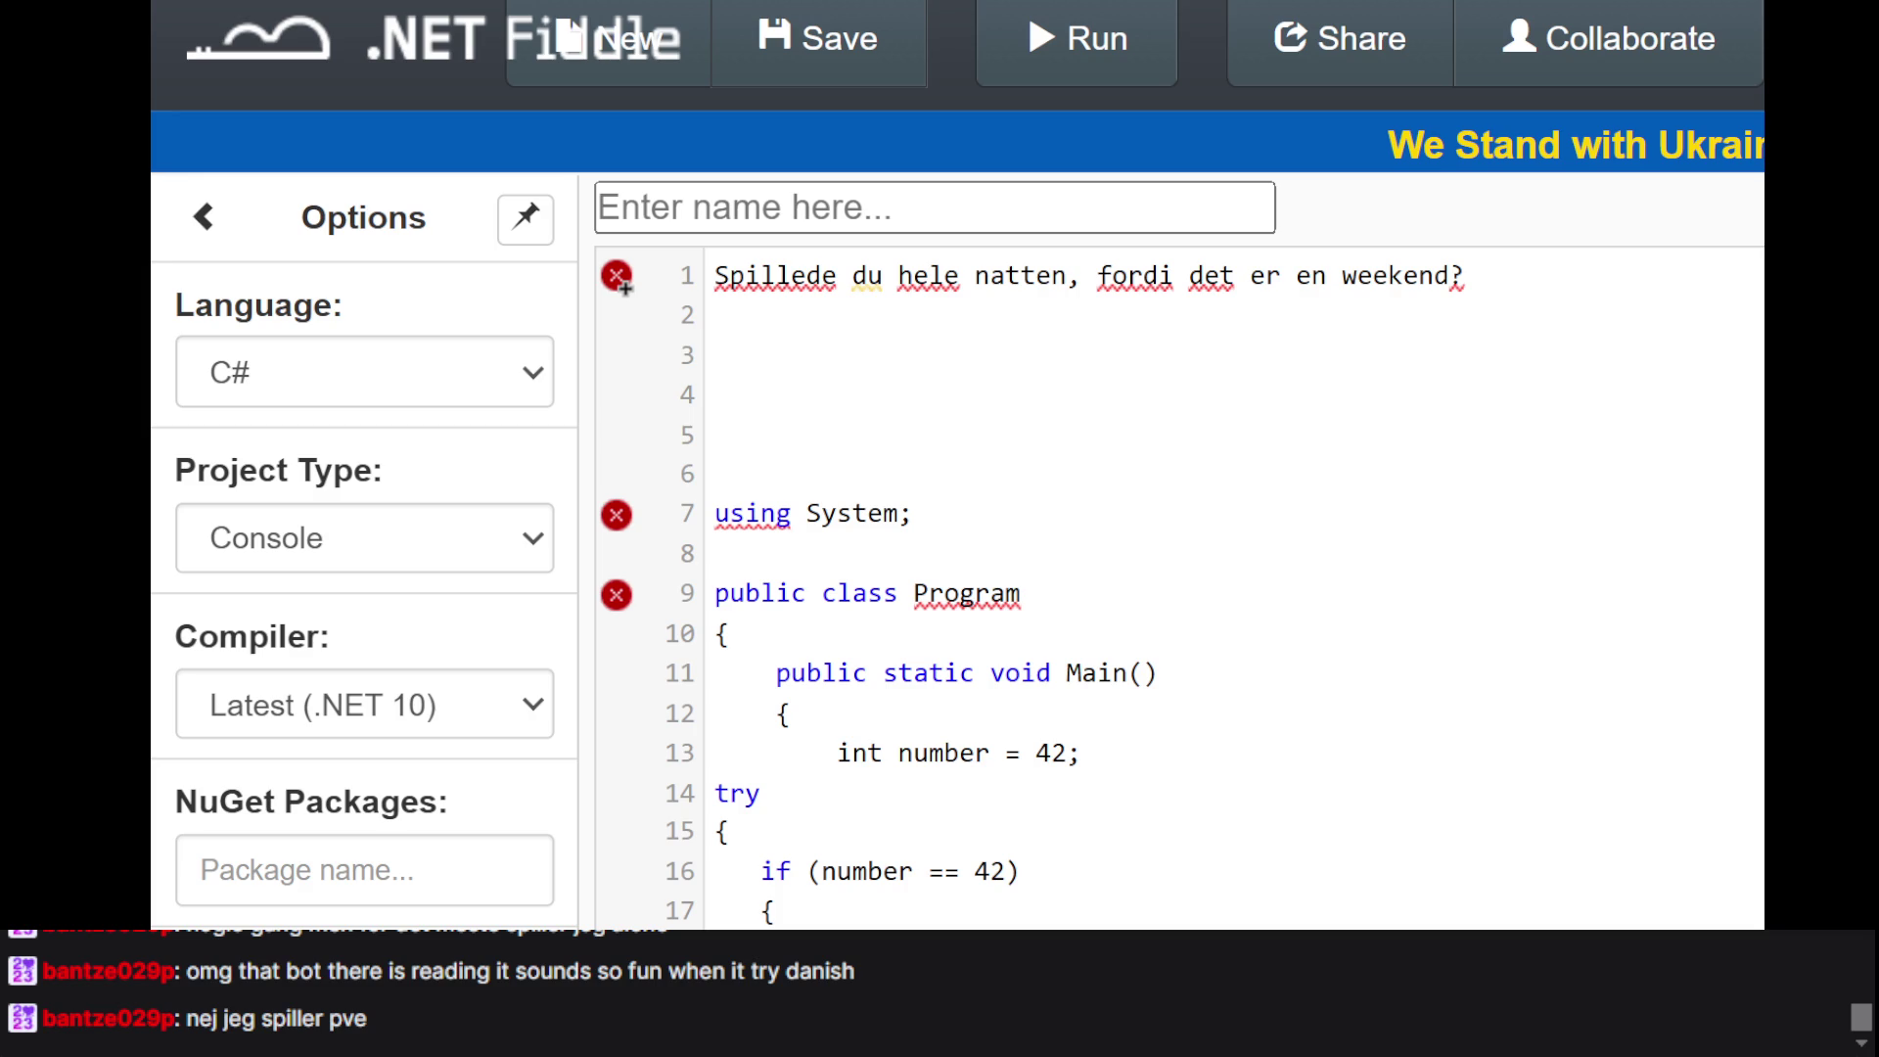
pyautogui.scroll(-2, 1259, 500)
# - Scroll over the exception-handling code, then switch to the Den Danske Ordbog 'merkantil' entry
pyautogui.scroll(2, 1258, 499)
pyautogui.scroll(-2, 1074, 424)
pyautogui.scroll(2, 1052, 372)
pyautogui.scroll(-5, 1127, 255)
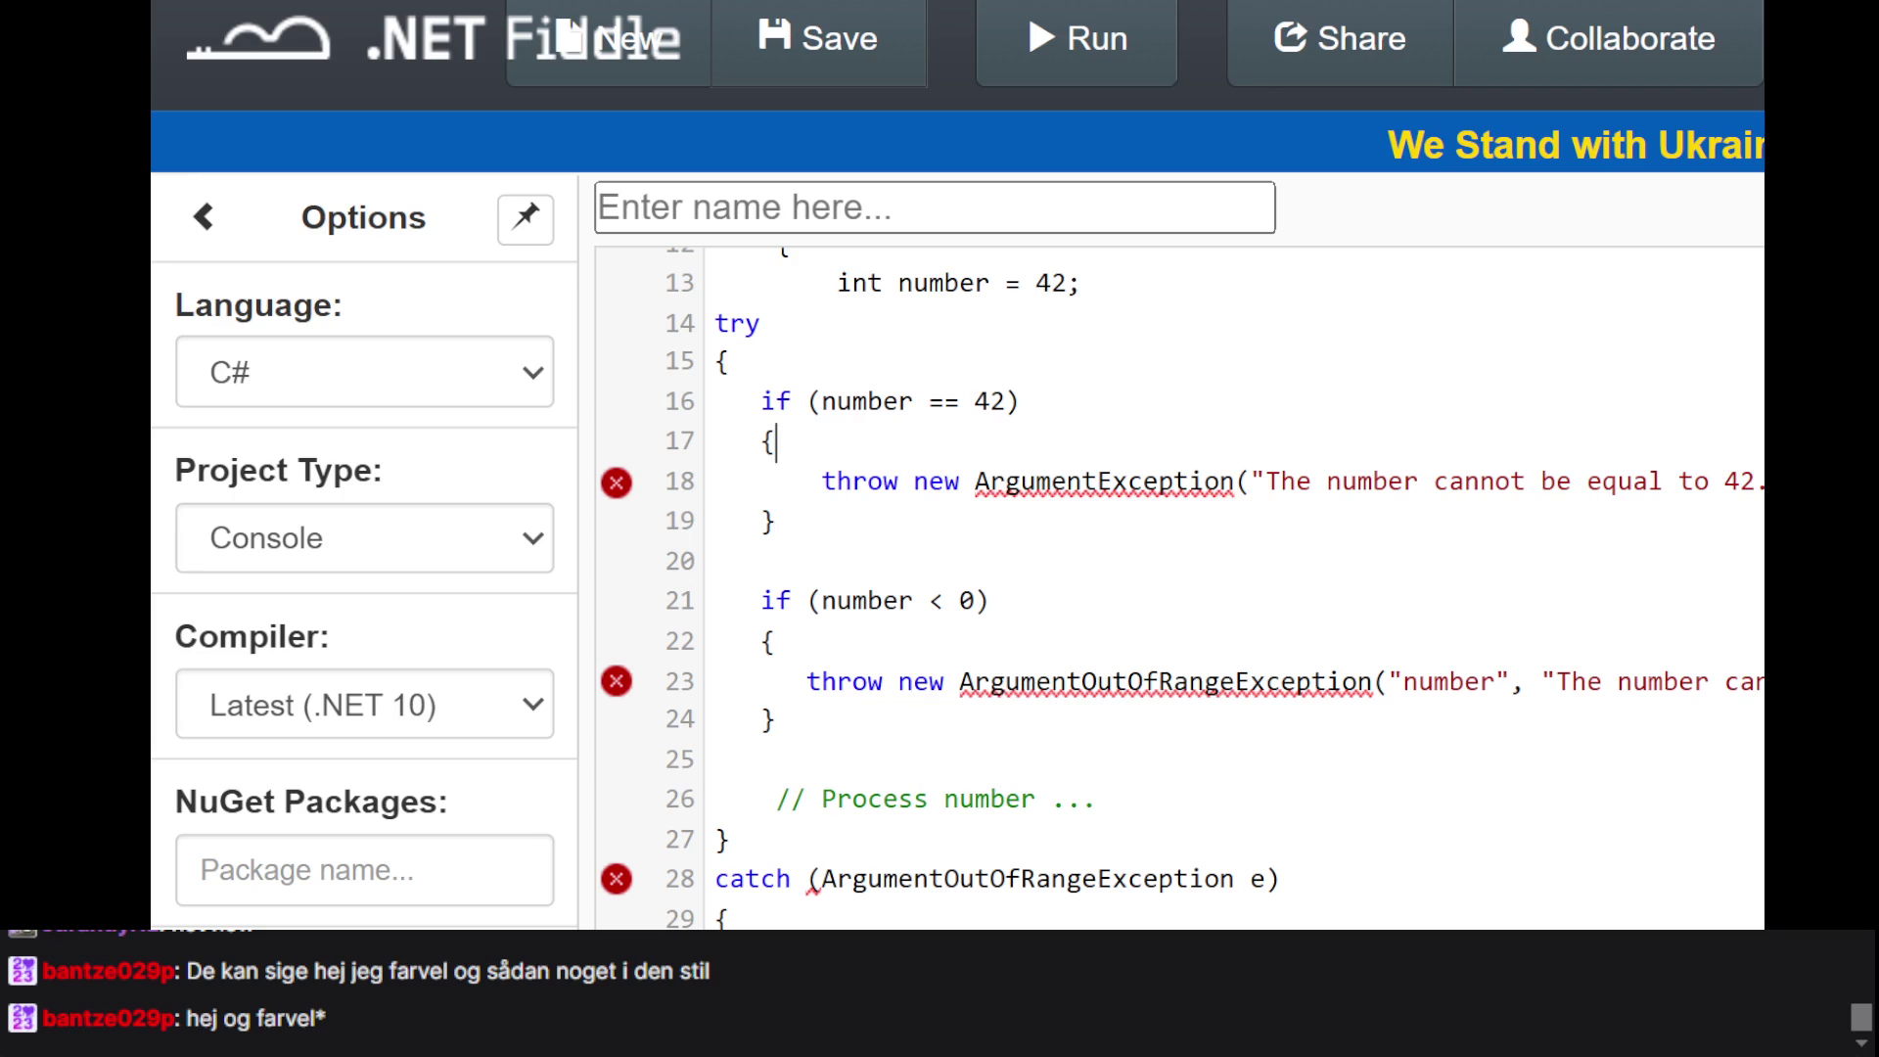
pyautogui.hotkey('ctrl', 'Tab')
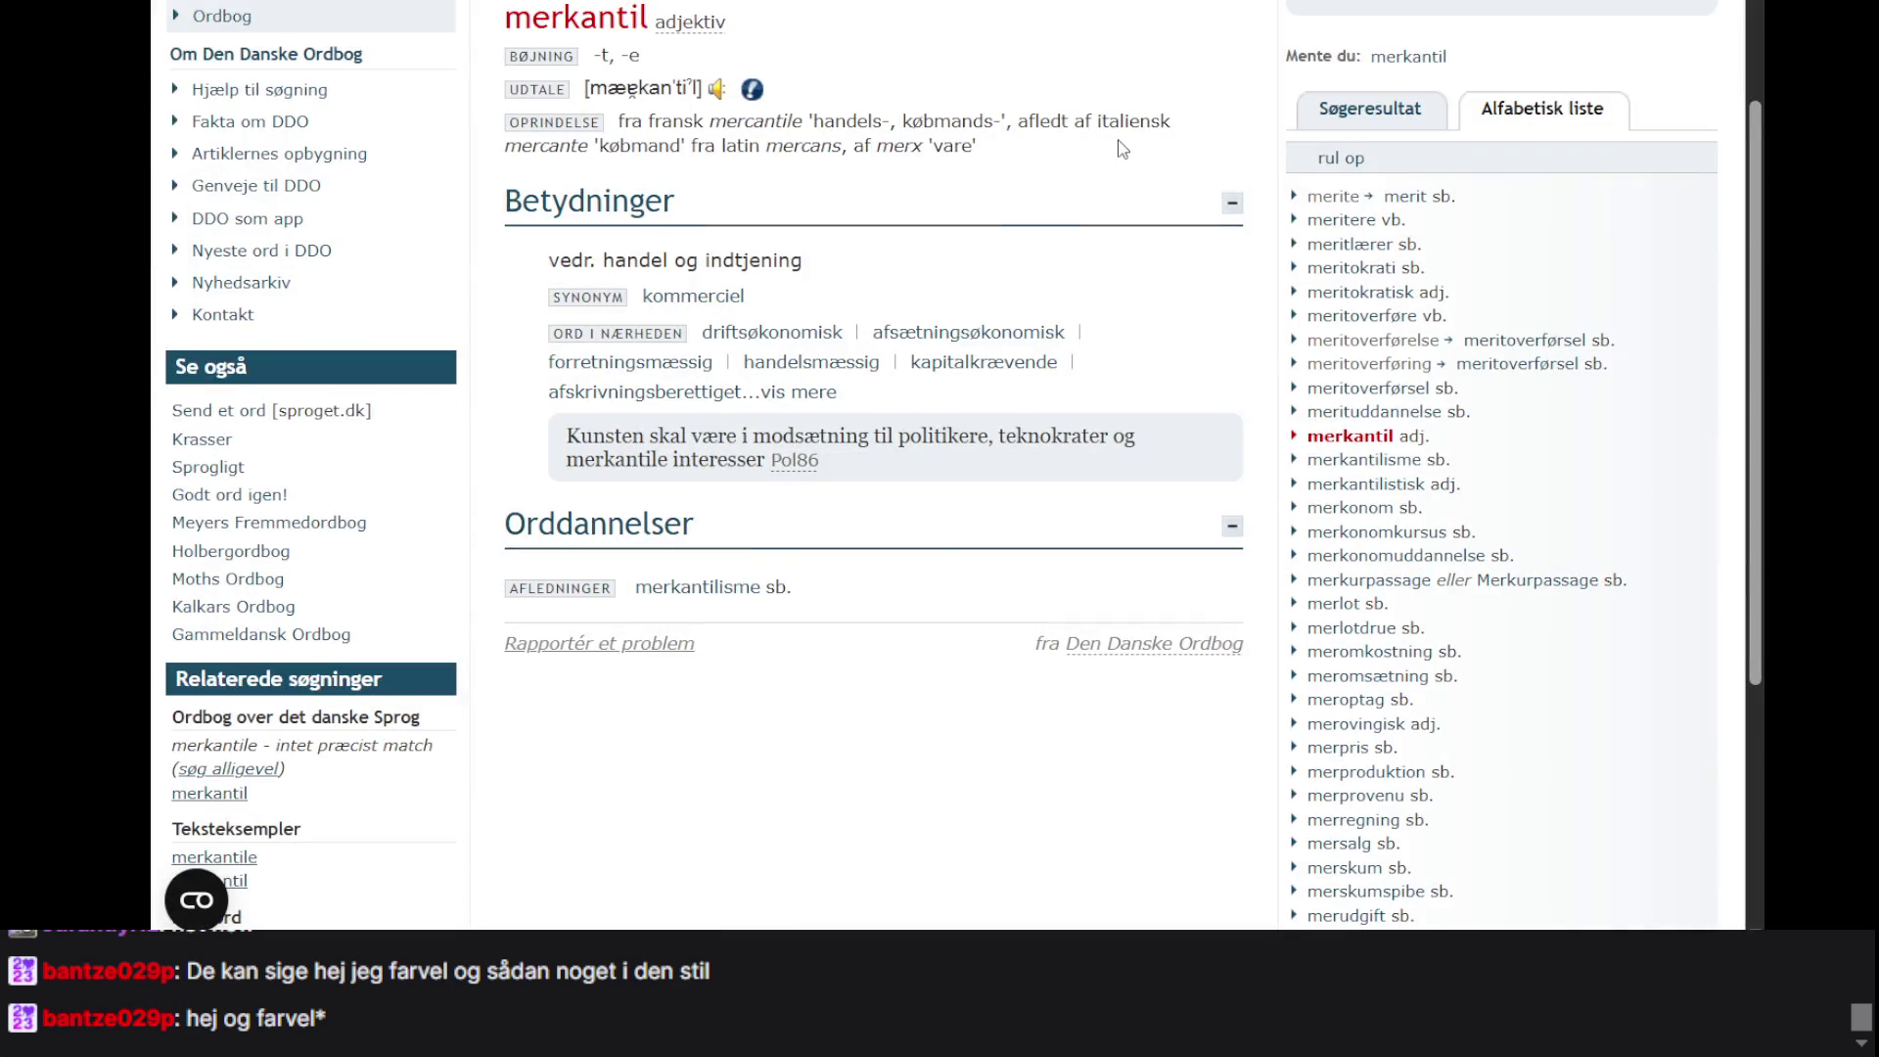
# - Replace 'merkantile' in the dictionary search with 'stil' and open the noun's entry
pyautogui.click(1361, 170)
pyautogui.write('t')
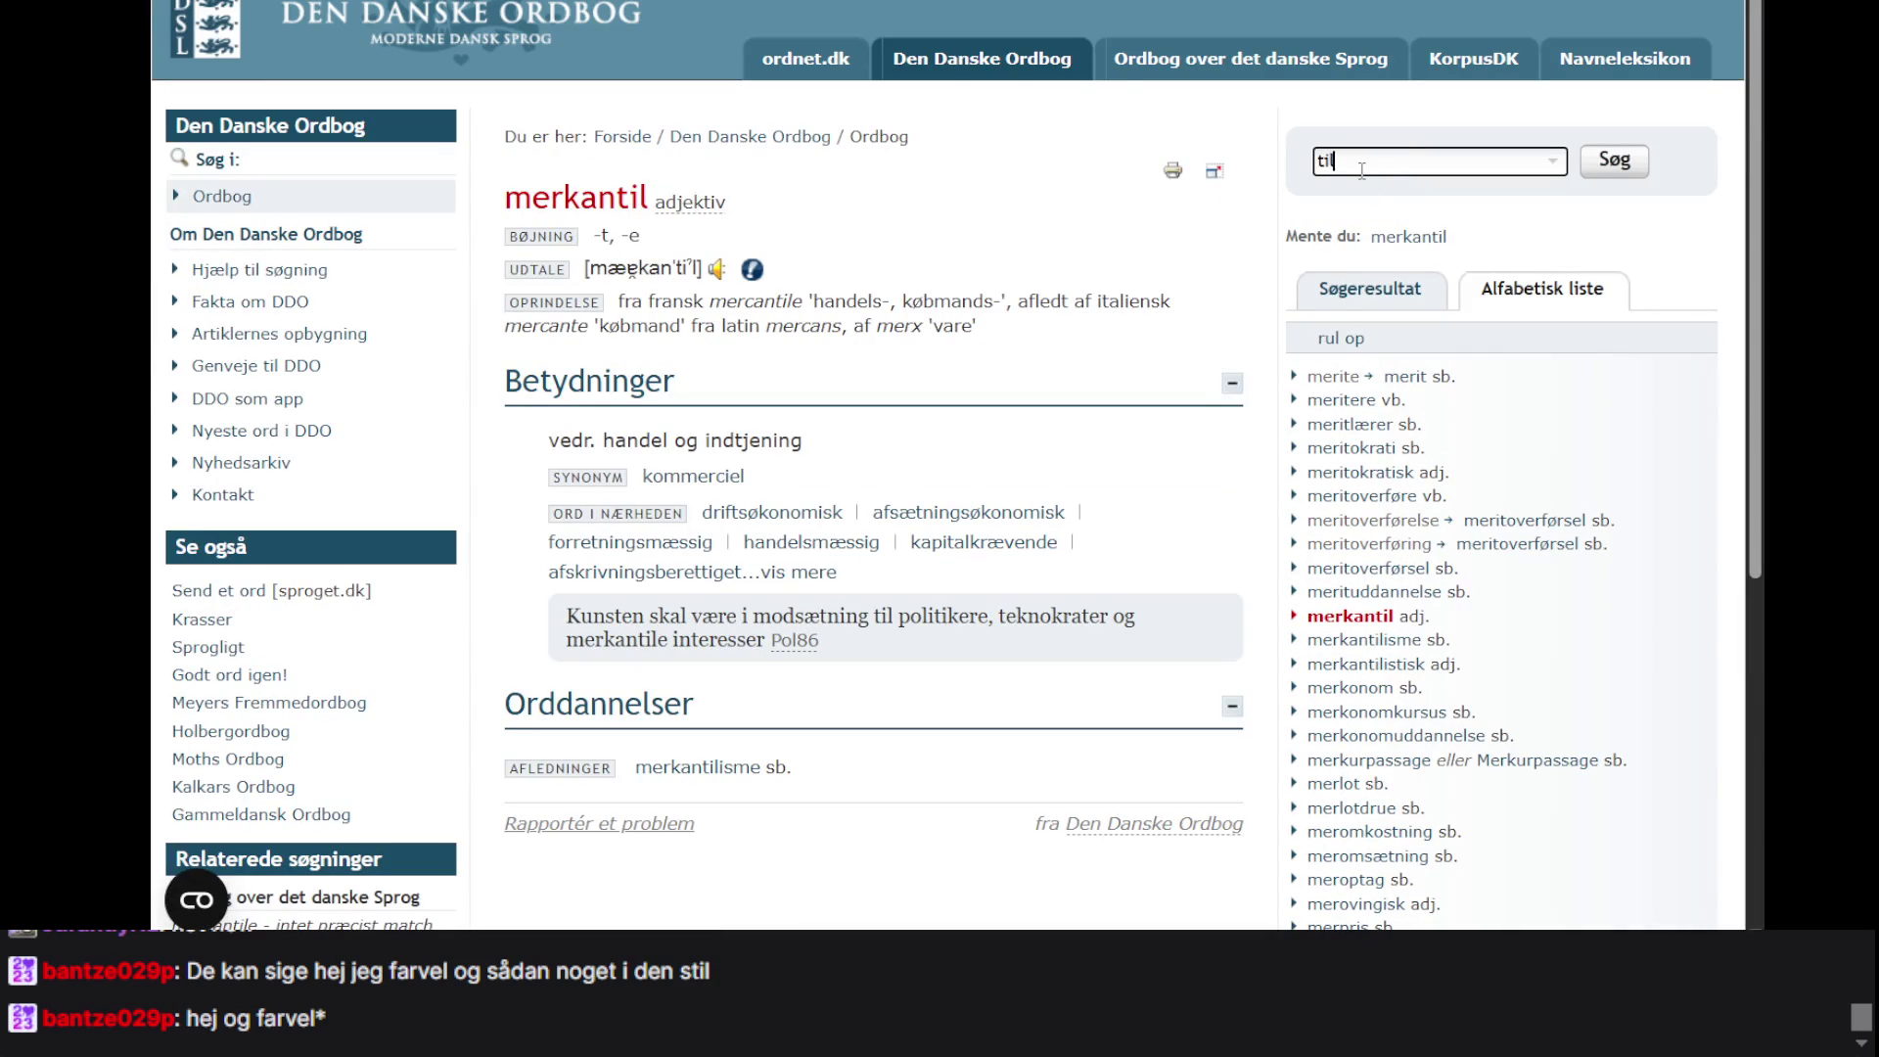
pyautogui.press('BackSpace')
pyautogui.write('stil')
pyautogui.press('Return')
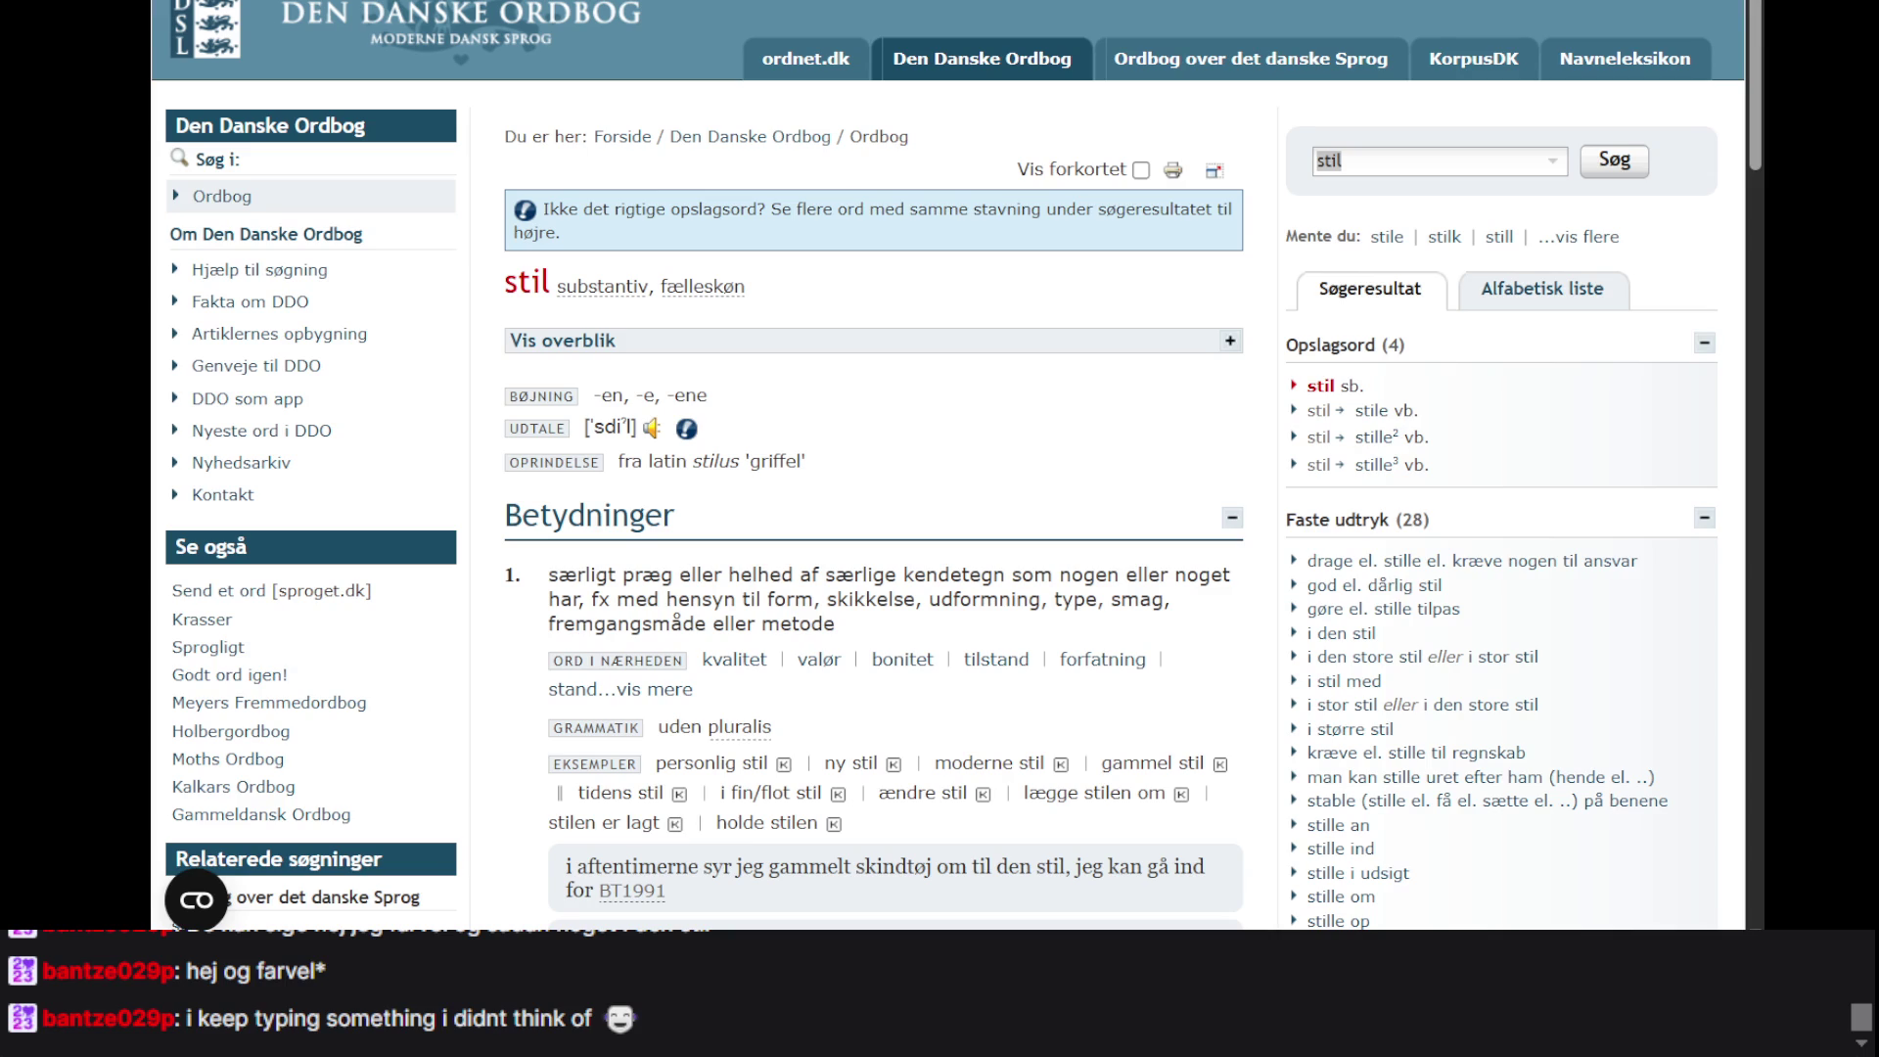
pyautogui.click(1319, 341)
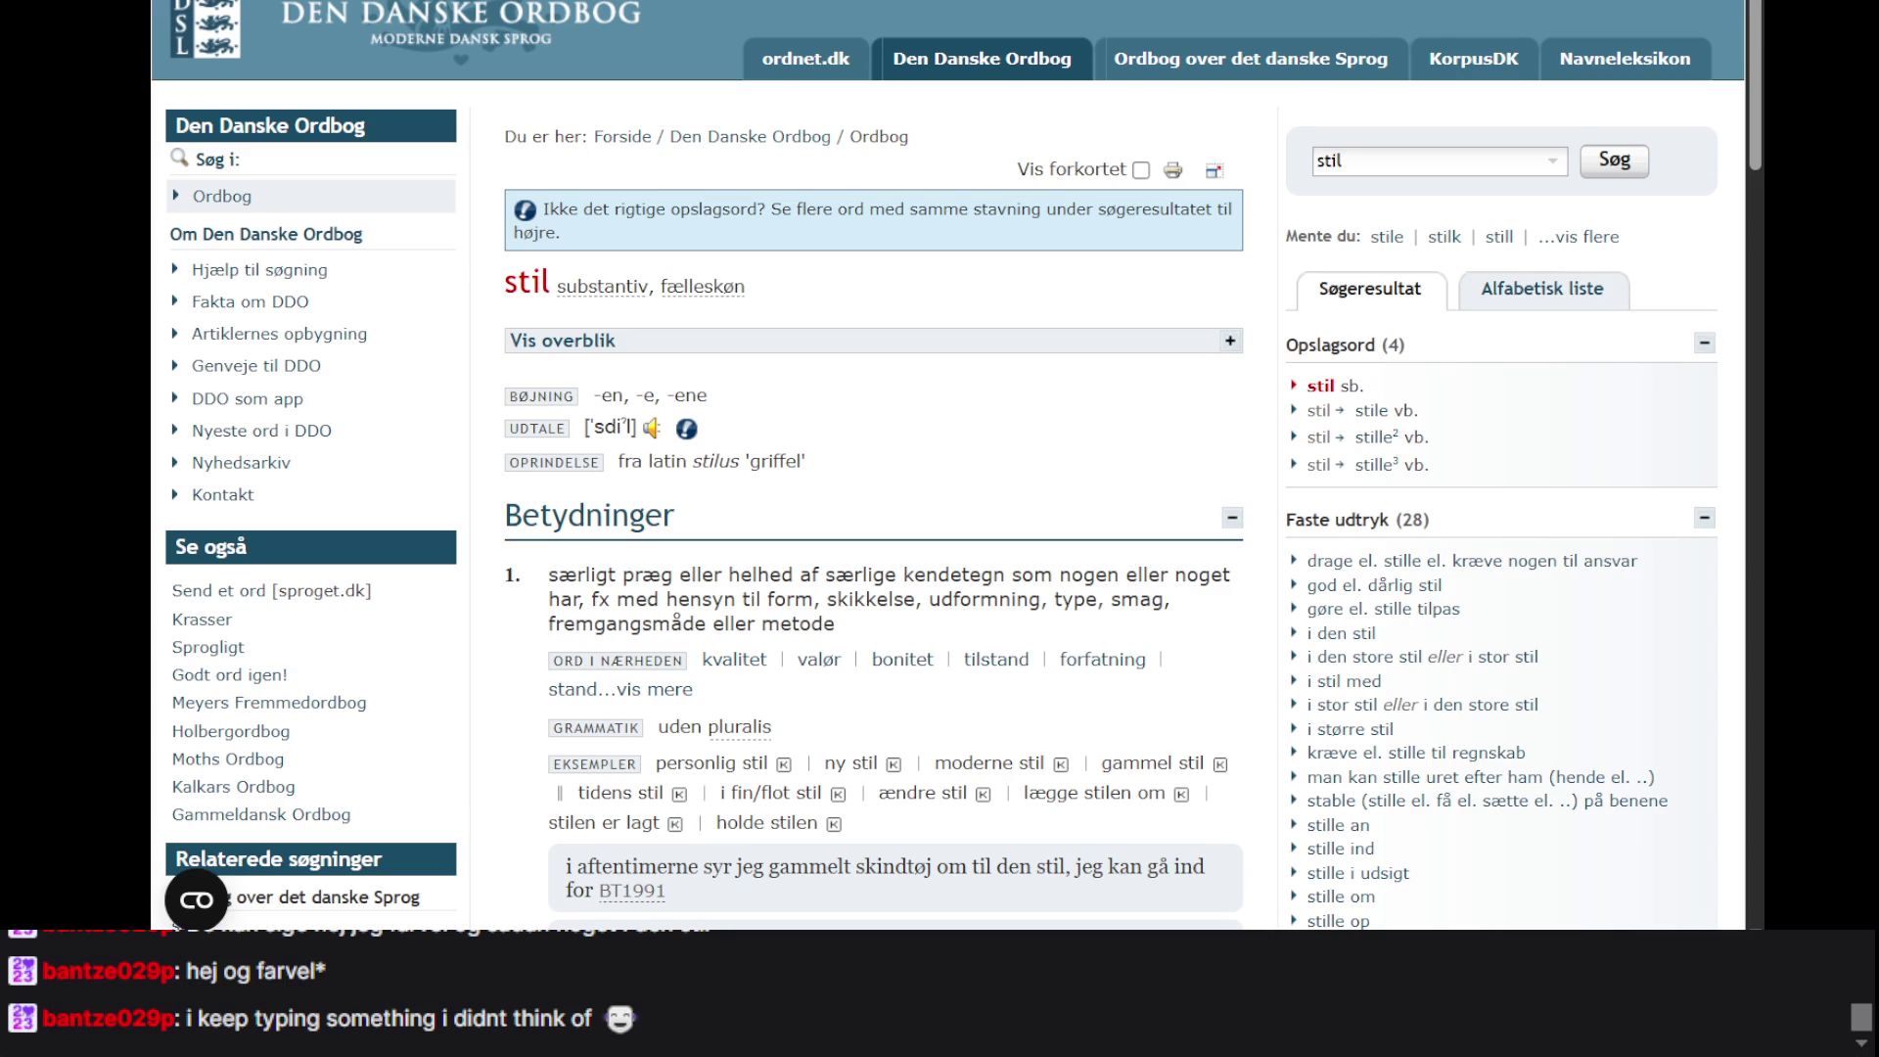
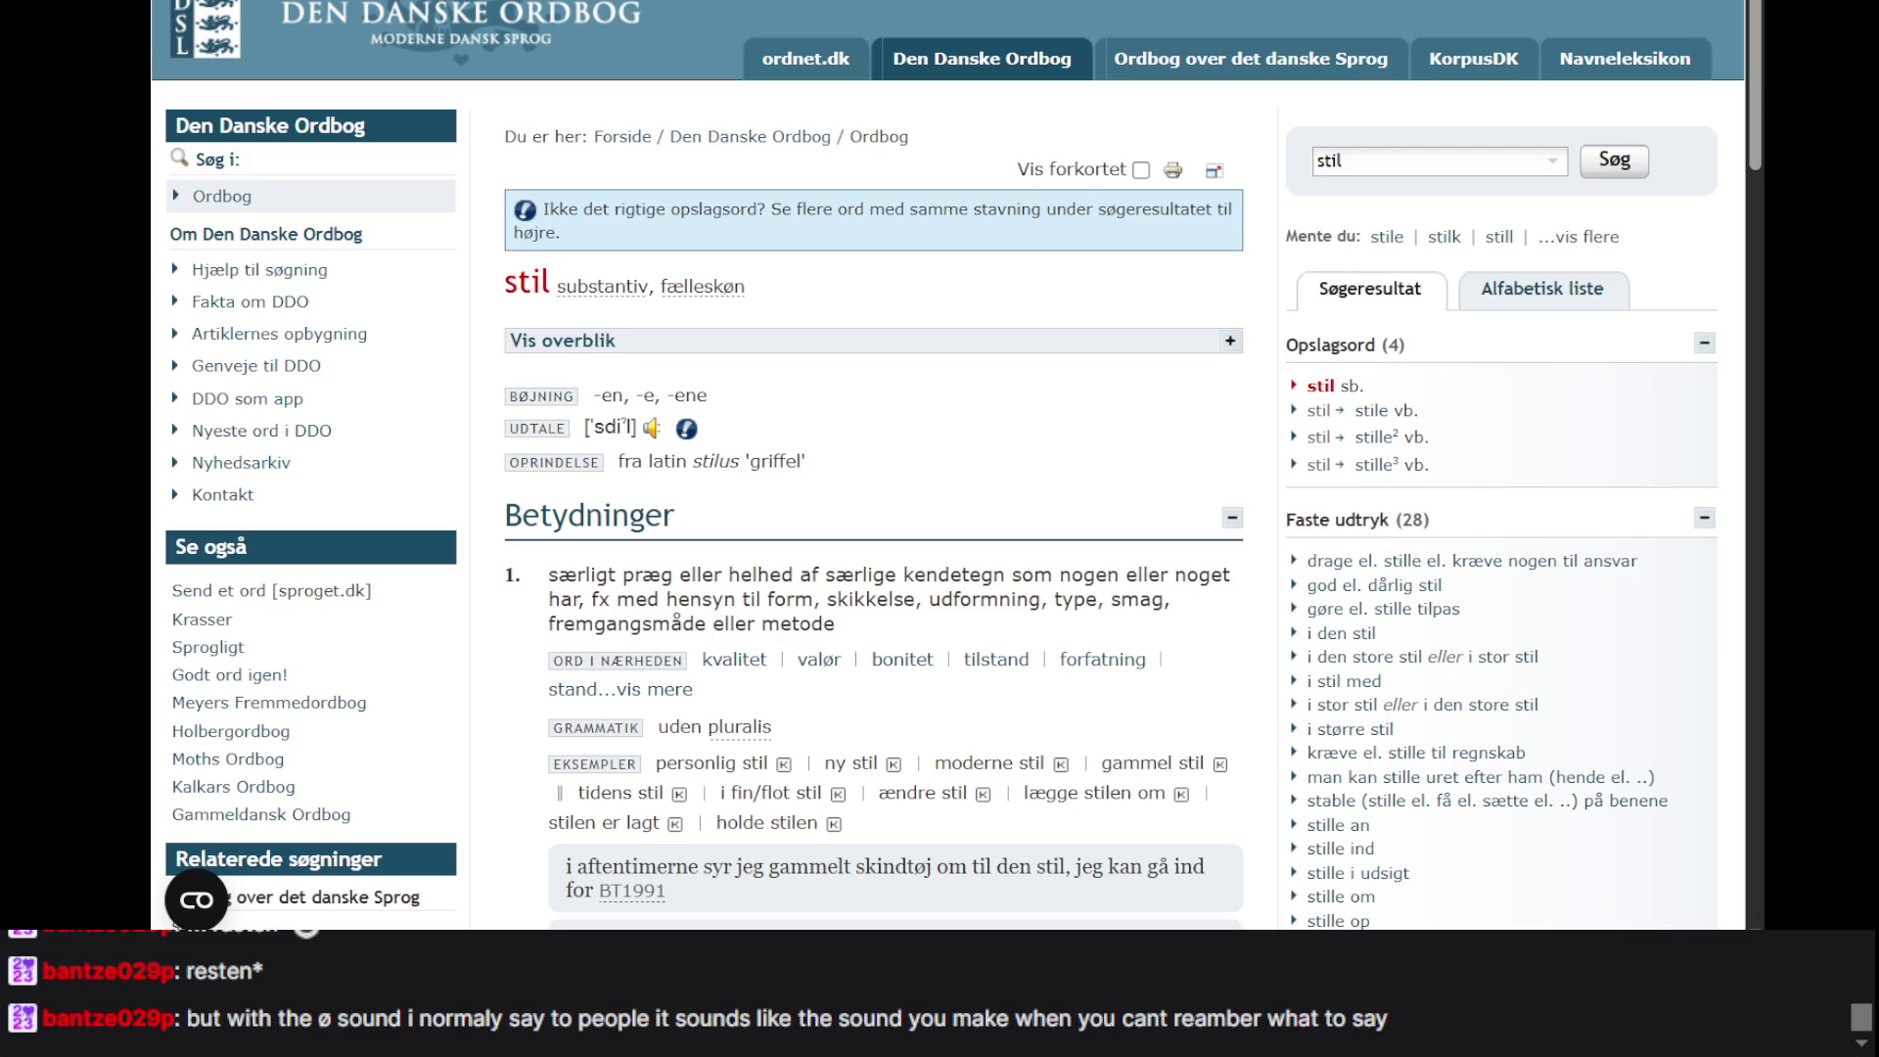
# - Switch from the ordnet.dk 'stil' entry back to the Københavns historie episode tab
pyautogui.hotkey('ctrl', 'Tab')
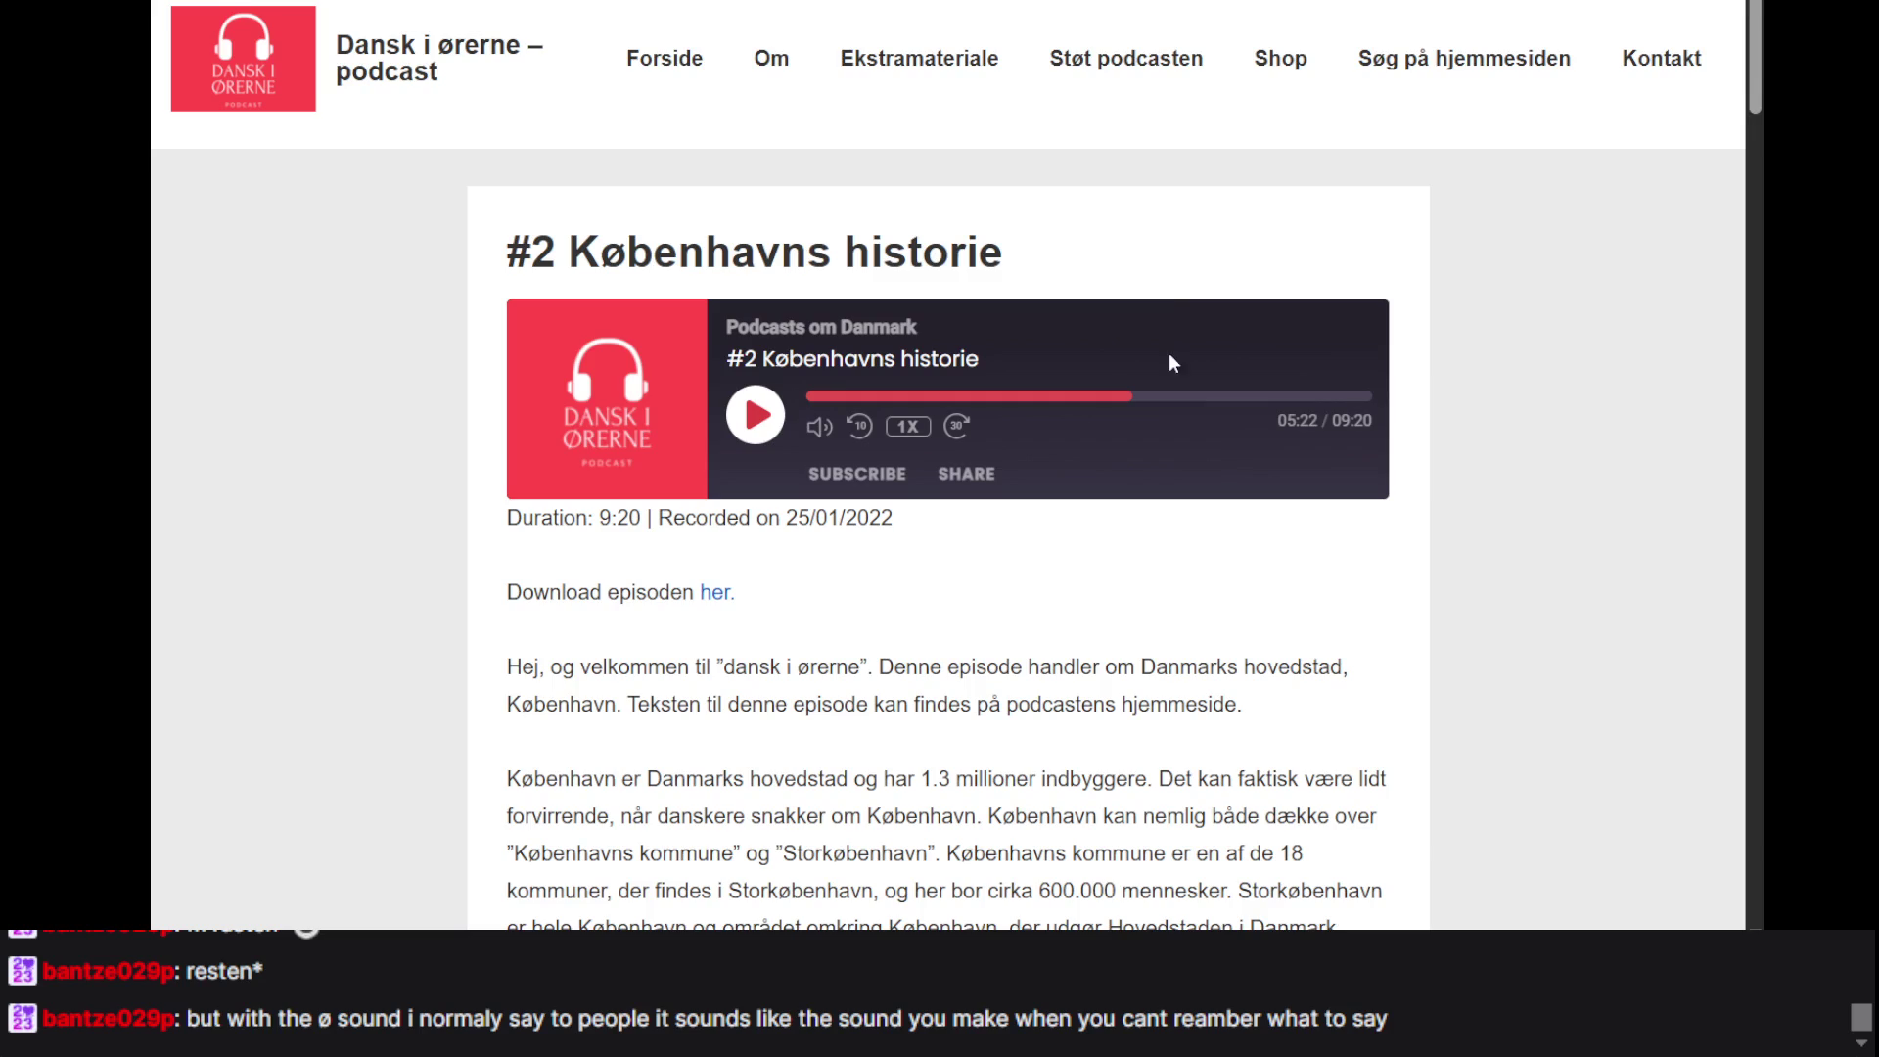
# - Highlight the episode #2 title through the transcript's opening lines, then clear the selection and scroll on
pyautogui.scroll(-20, 1174, 363)
pyautogui.scroll(20, 1174, 363)
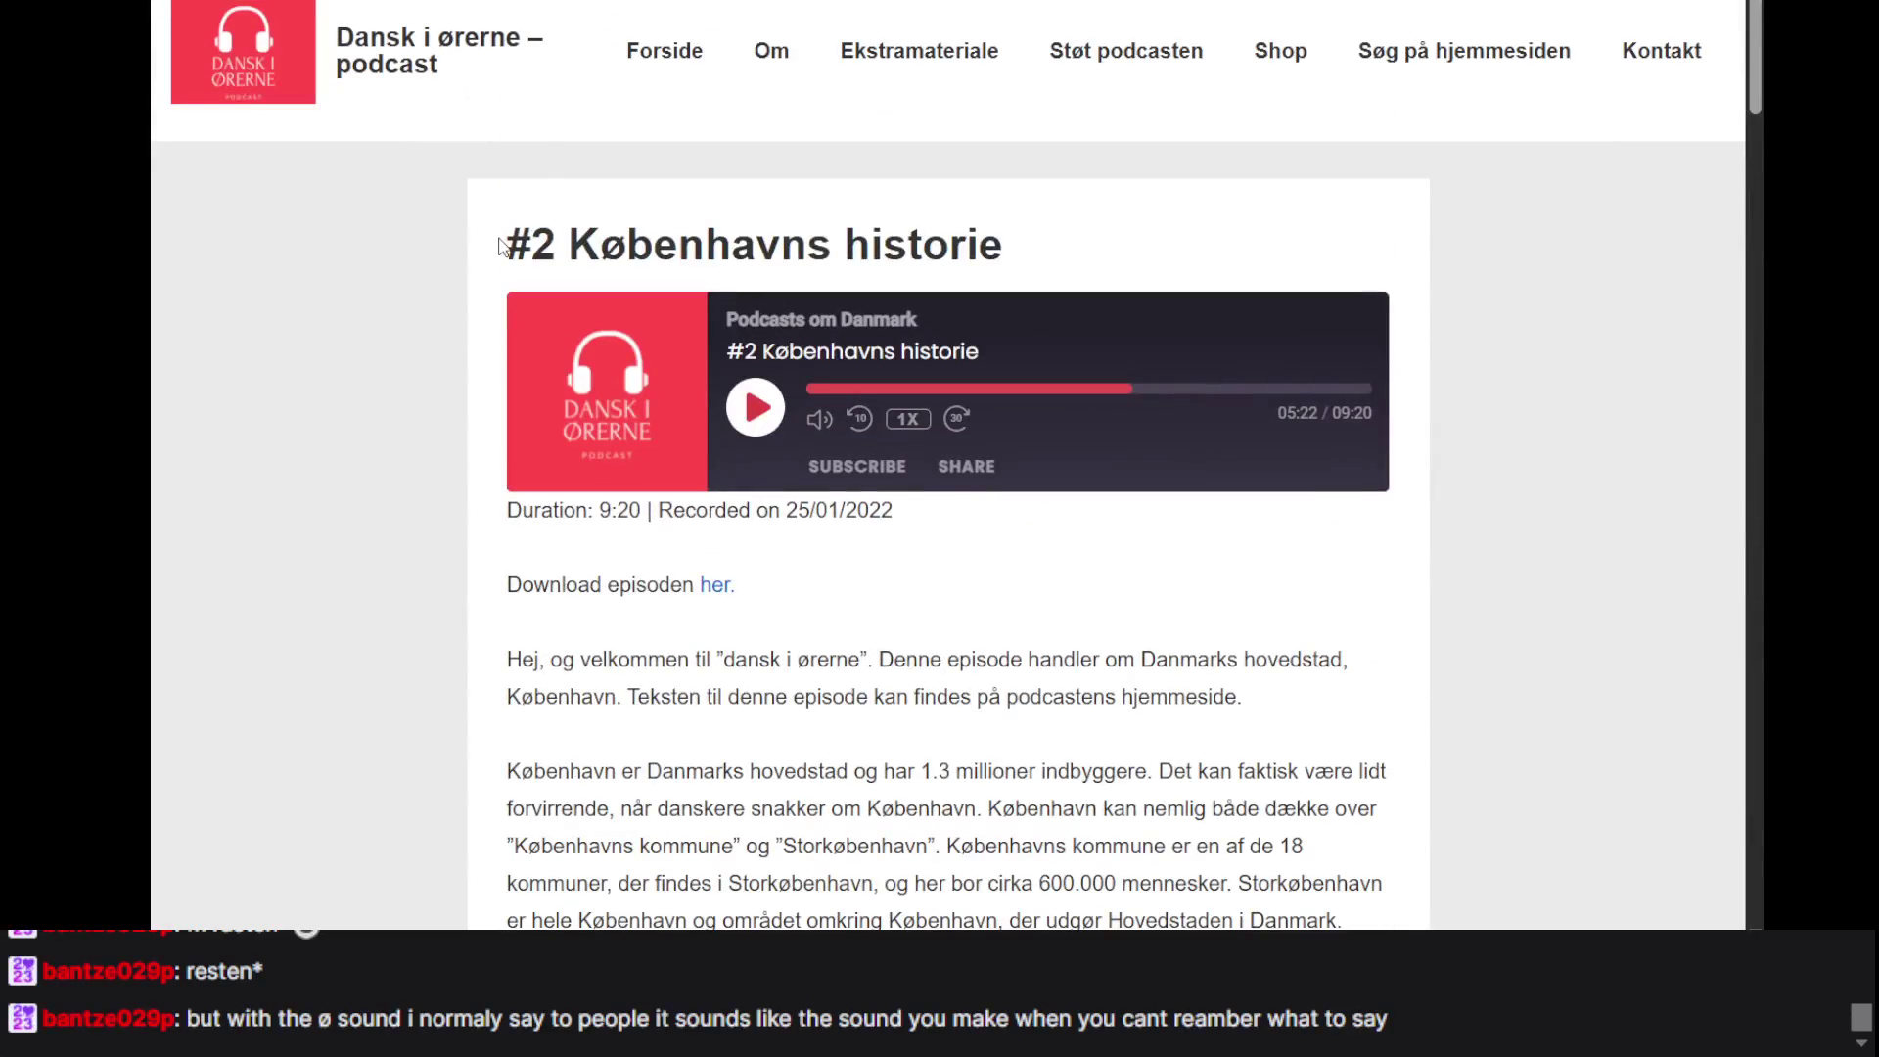
pyautogui.moveTo(503, 245); pyautogui.dragTo(871, 697)
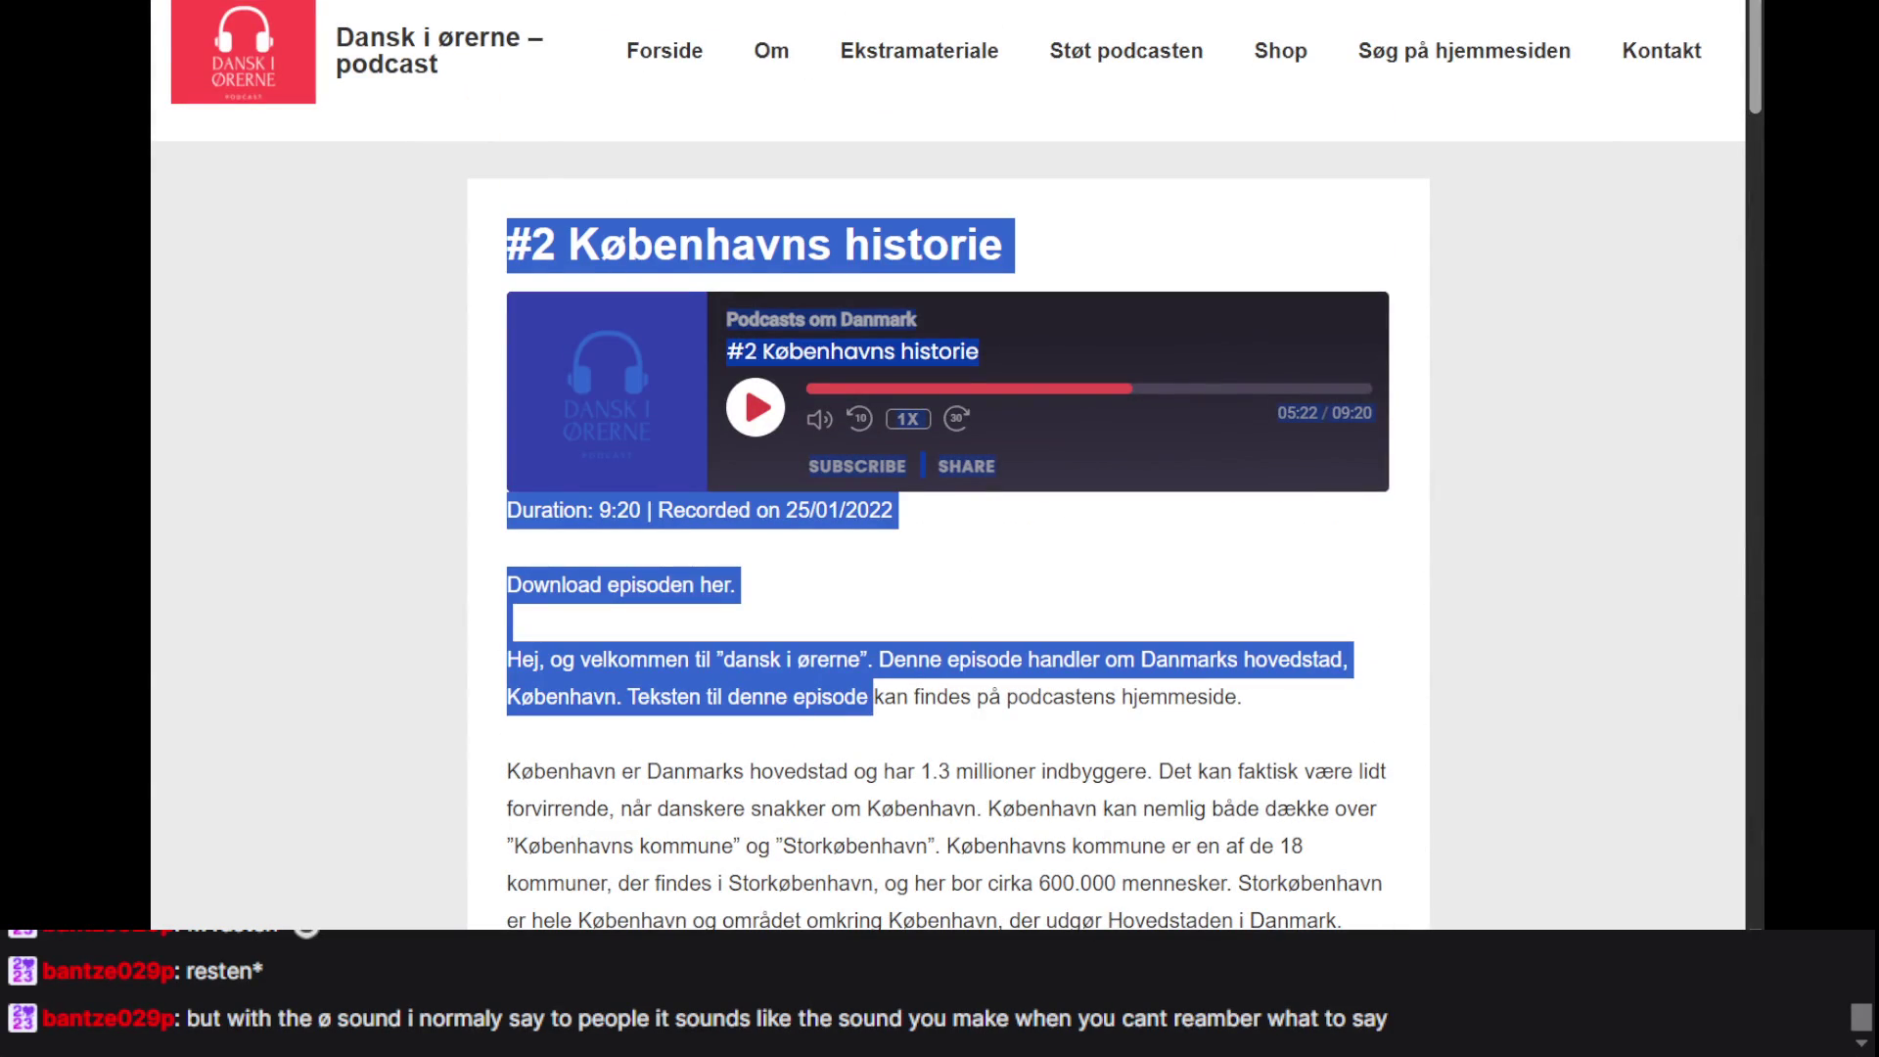
pyautogui.hotkey('alt', 'Tab')
pyautogui.hotkey('alt', 'Tab')
pyautogui.click(912, 588)
pyautogui.scroll(-15, 912, 587)
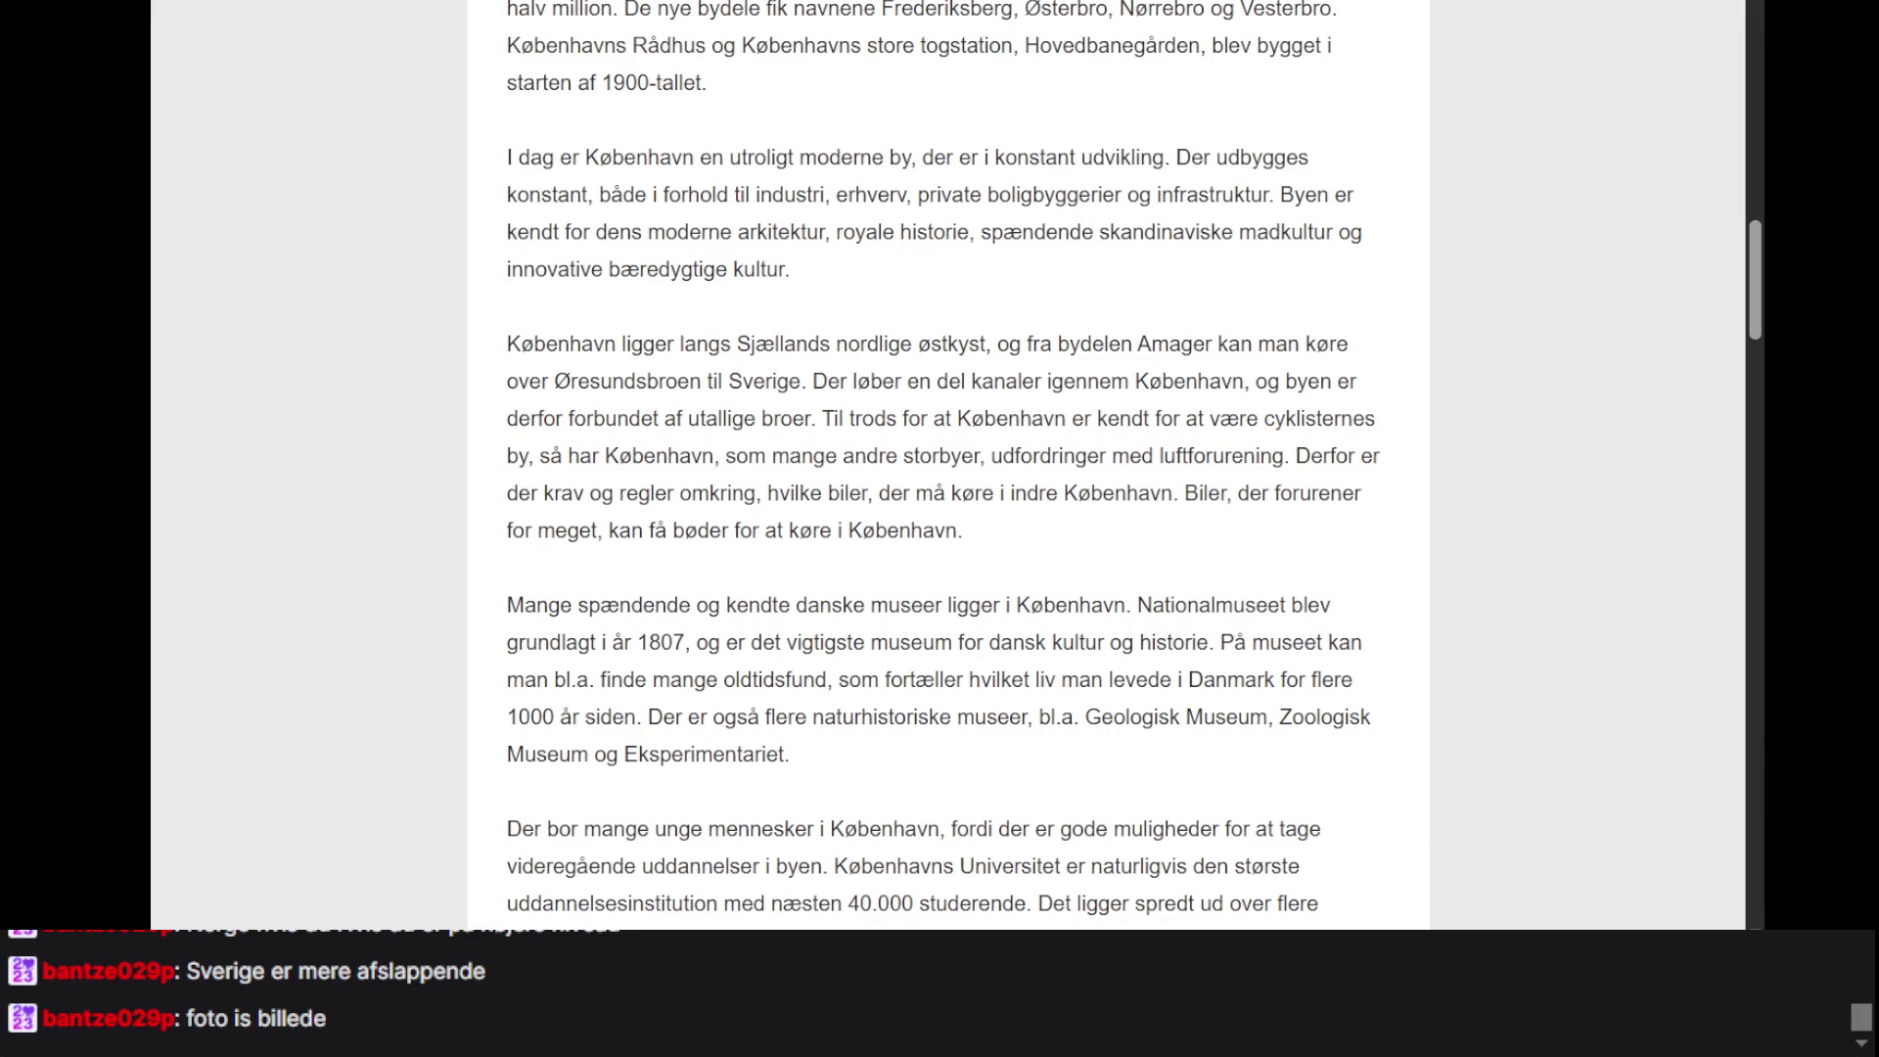
# - Switch to the Den Danske Ordbog tab showing the 'stil' entry
pyautogui.hotkey('ctrl', 'Tab')
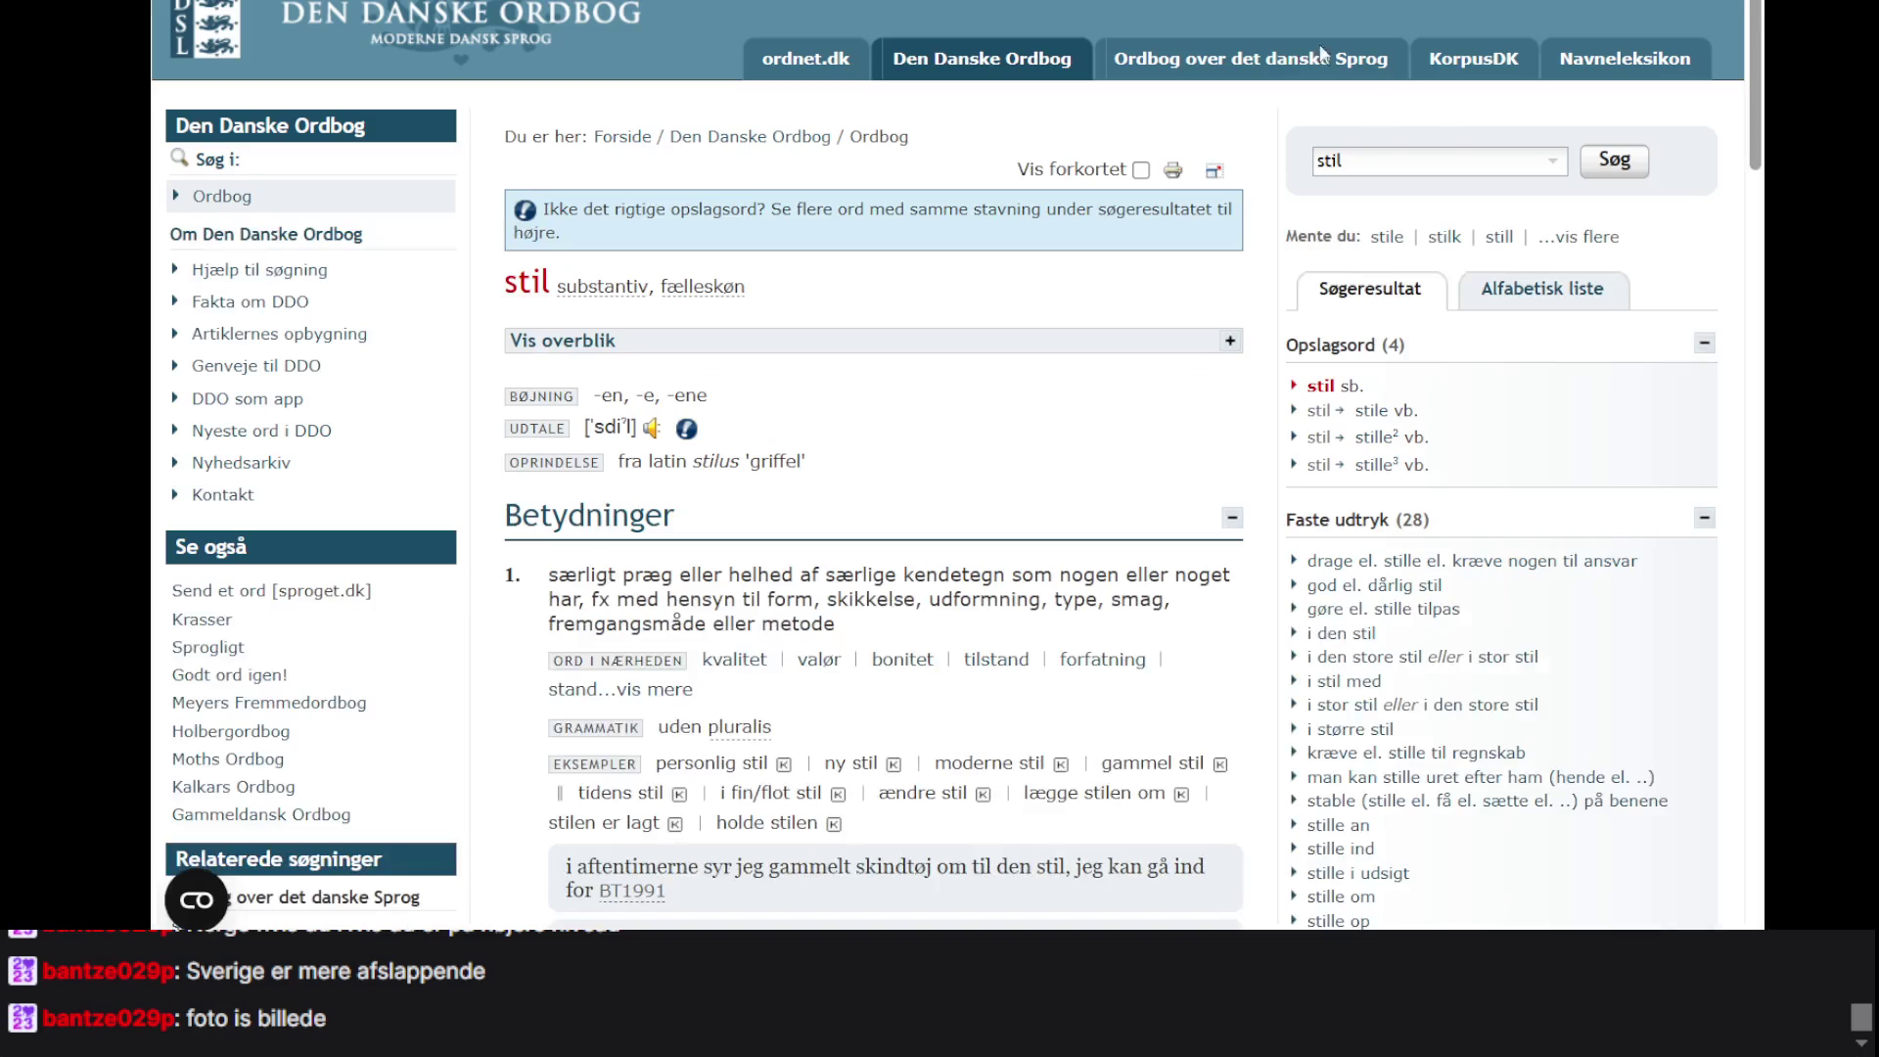
# - Look up 'billede' in Den Danske Ordbog in place of the previous search 'stil'
pyautogui.click(1381, 171)
pyautogui.write('billede')
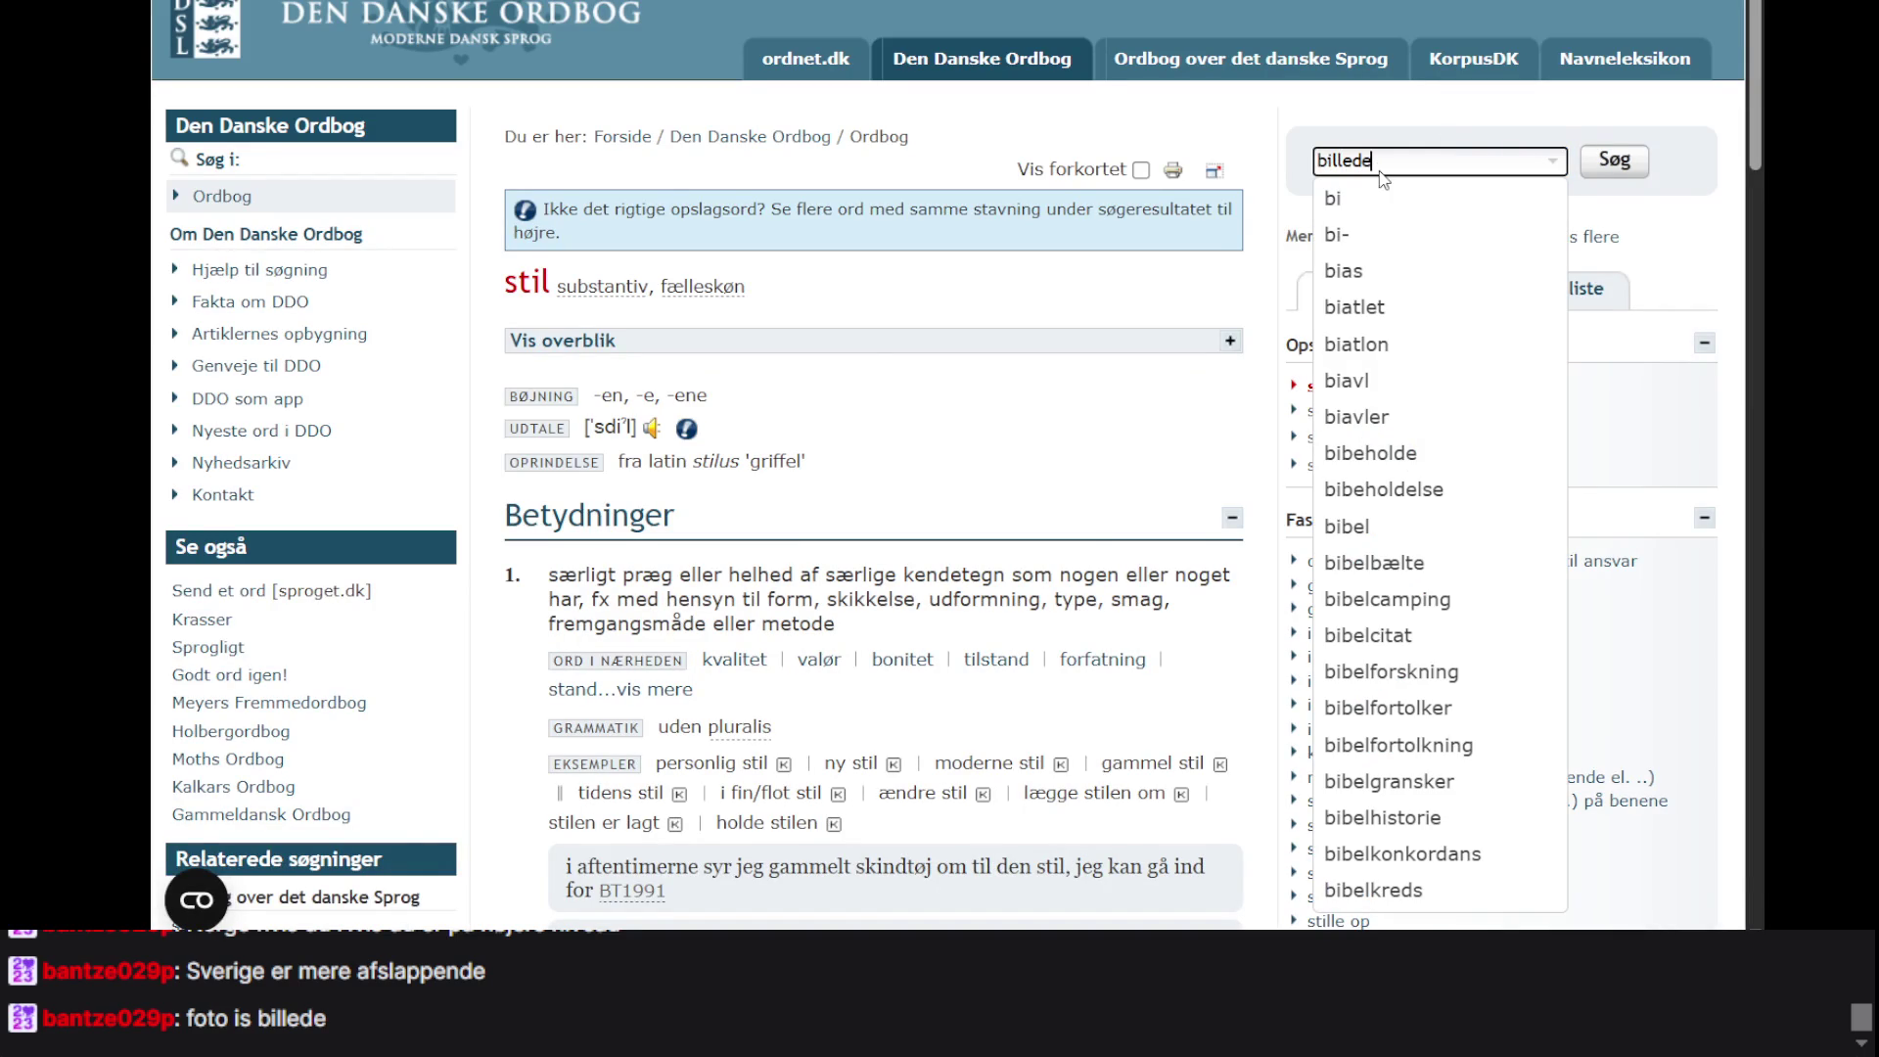
pyautogui.press('Return')
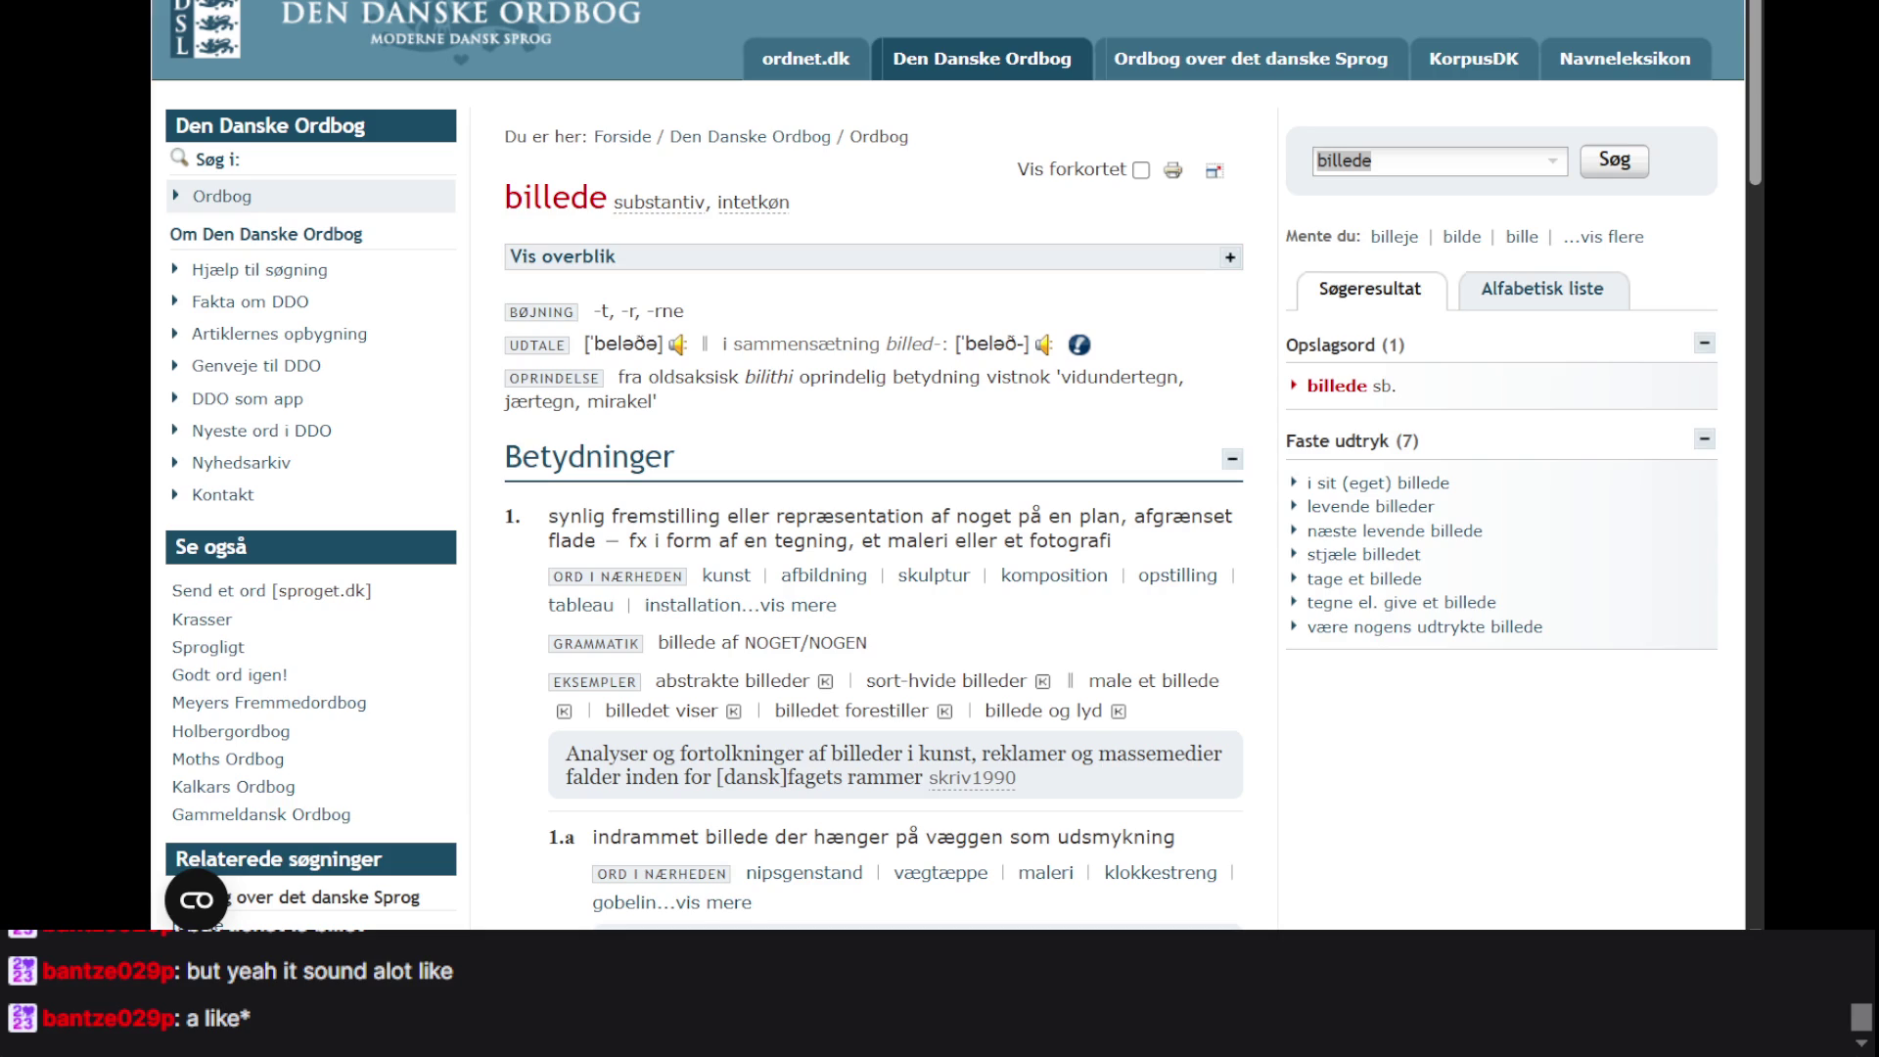
# - Return to the Københavns historie transcript and highlight København and the kommuner-to-pest passage
pyautogui.click(1256, 145)
pyautogui.hotkey('ctrl', 'Tab')
pyautogui.scroll(-4, 1074, 407)
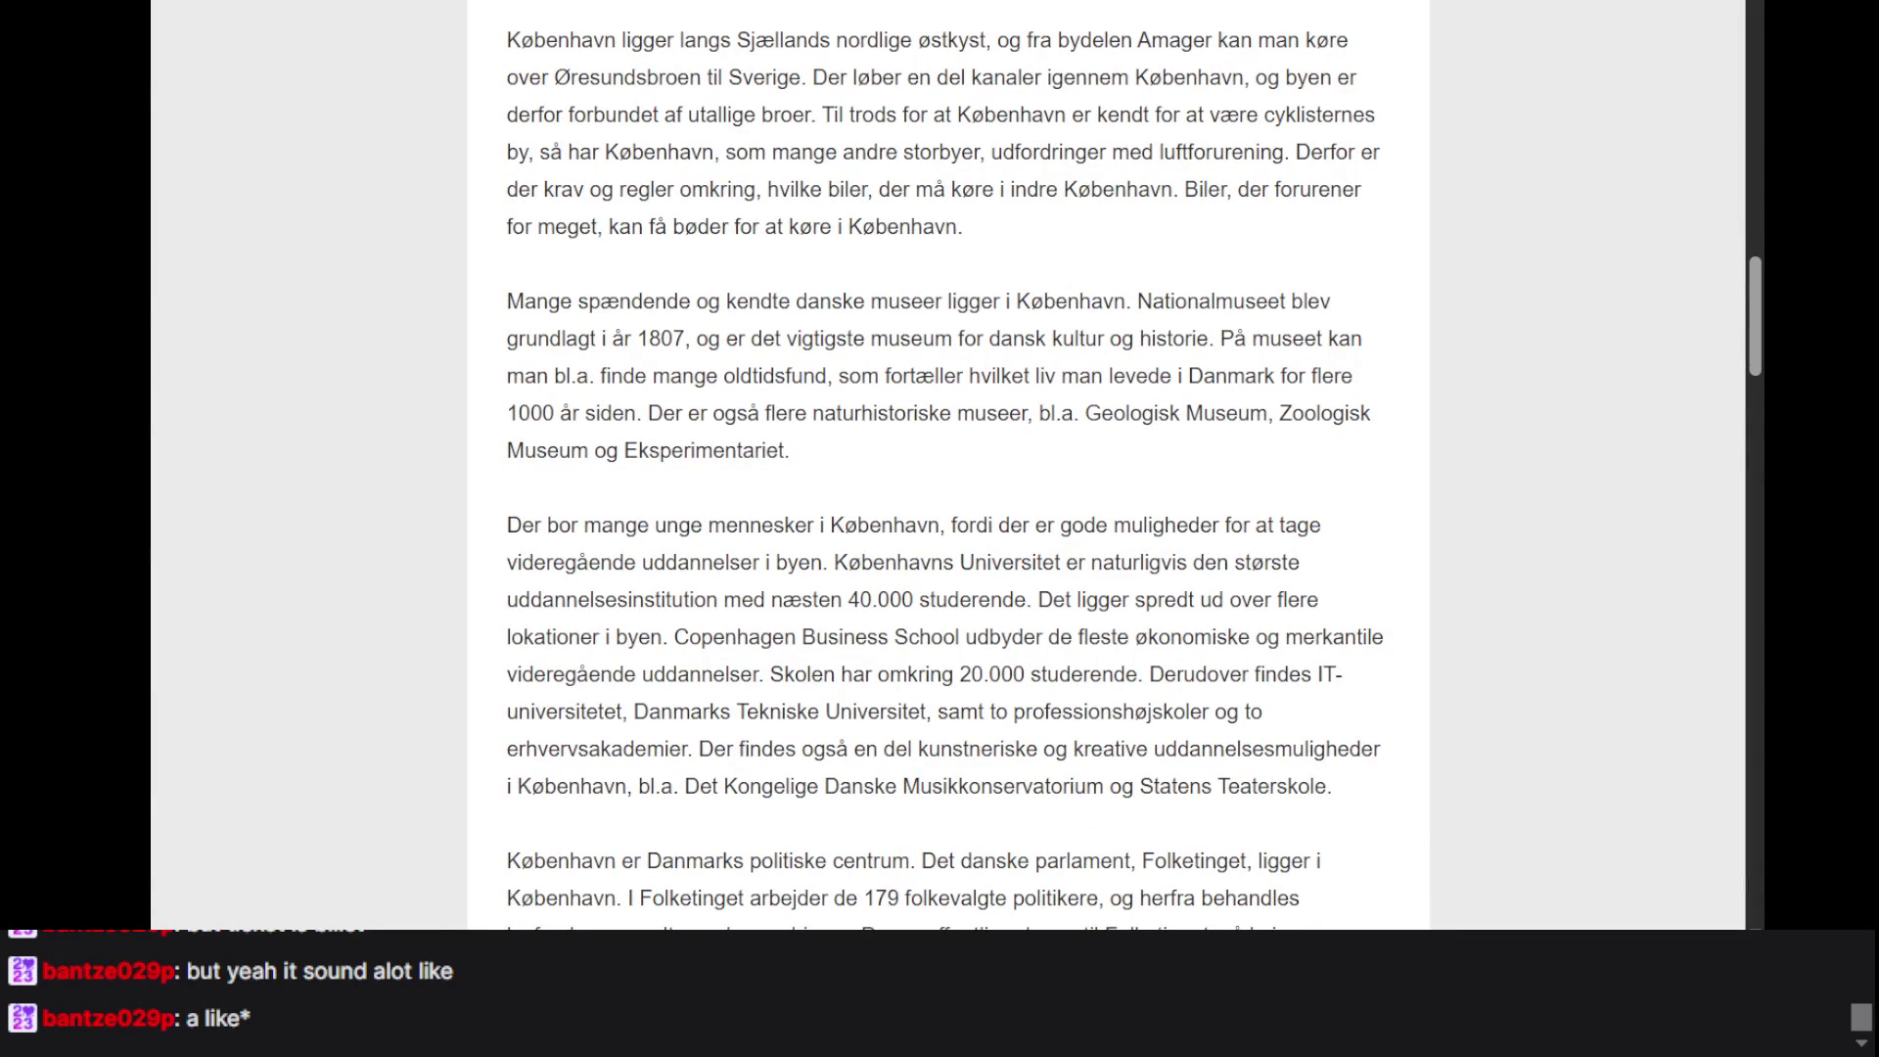
pyautogui.doubleClick(920, 227)
pyautogui.scroll(15, 880, 218)
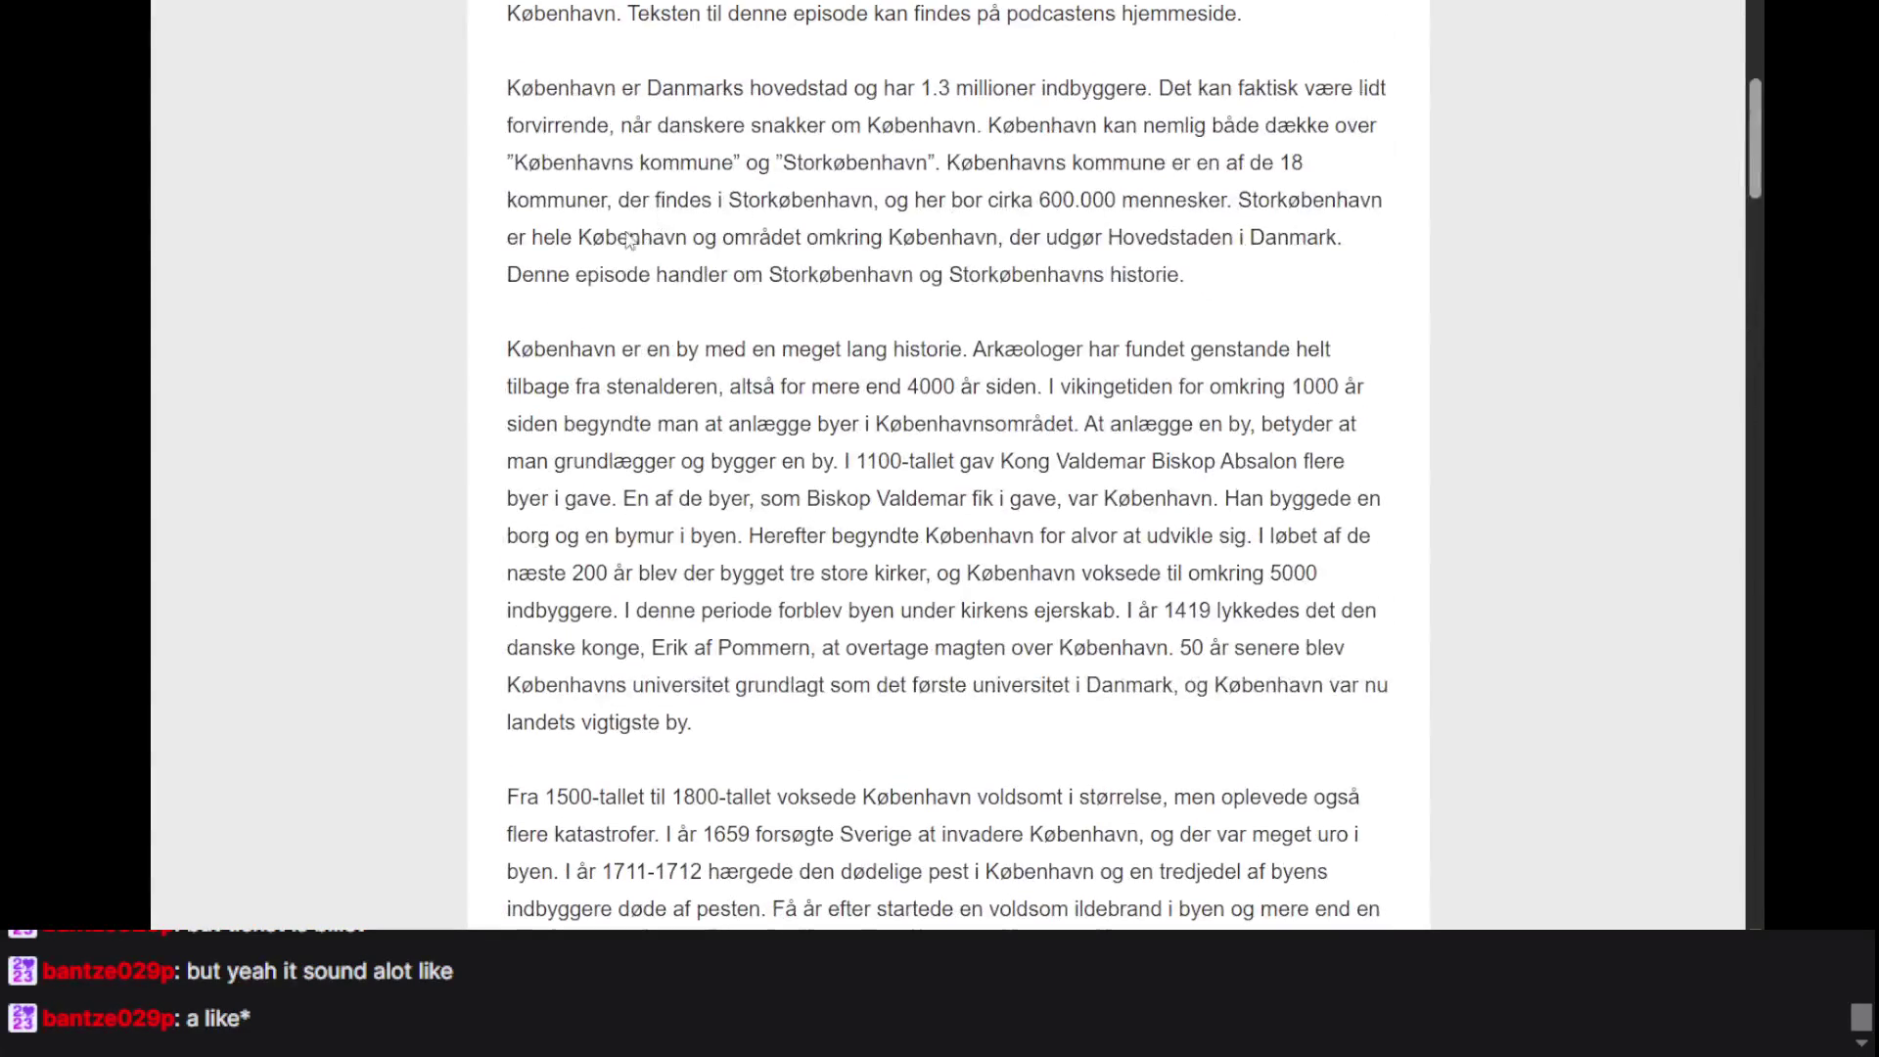
pyautogui.moveTo(529, 199); pyautogui.dragTo(964, 871)
# - Highlight the Fra 1500-tallet paragraph and the text down to the episode download line
pyautogui.scroll(-18, 905, 467)
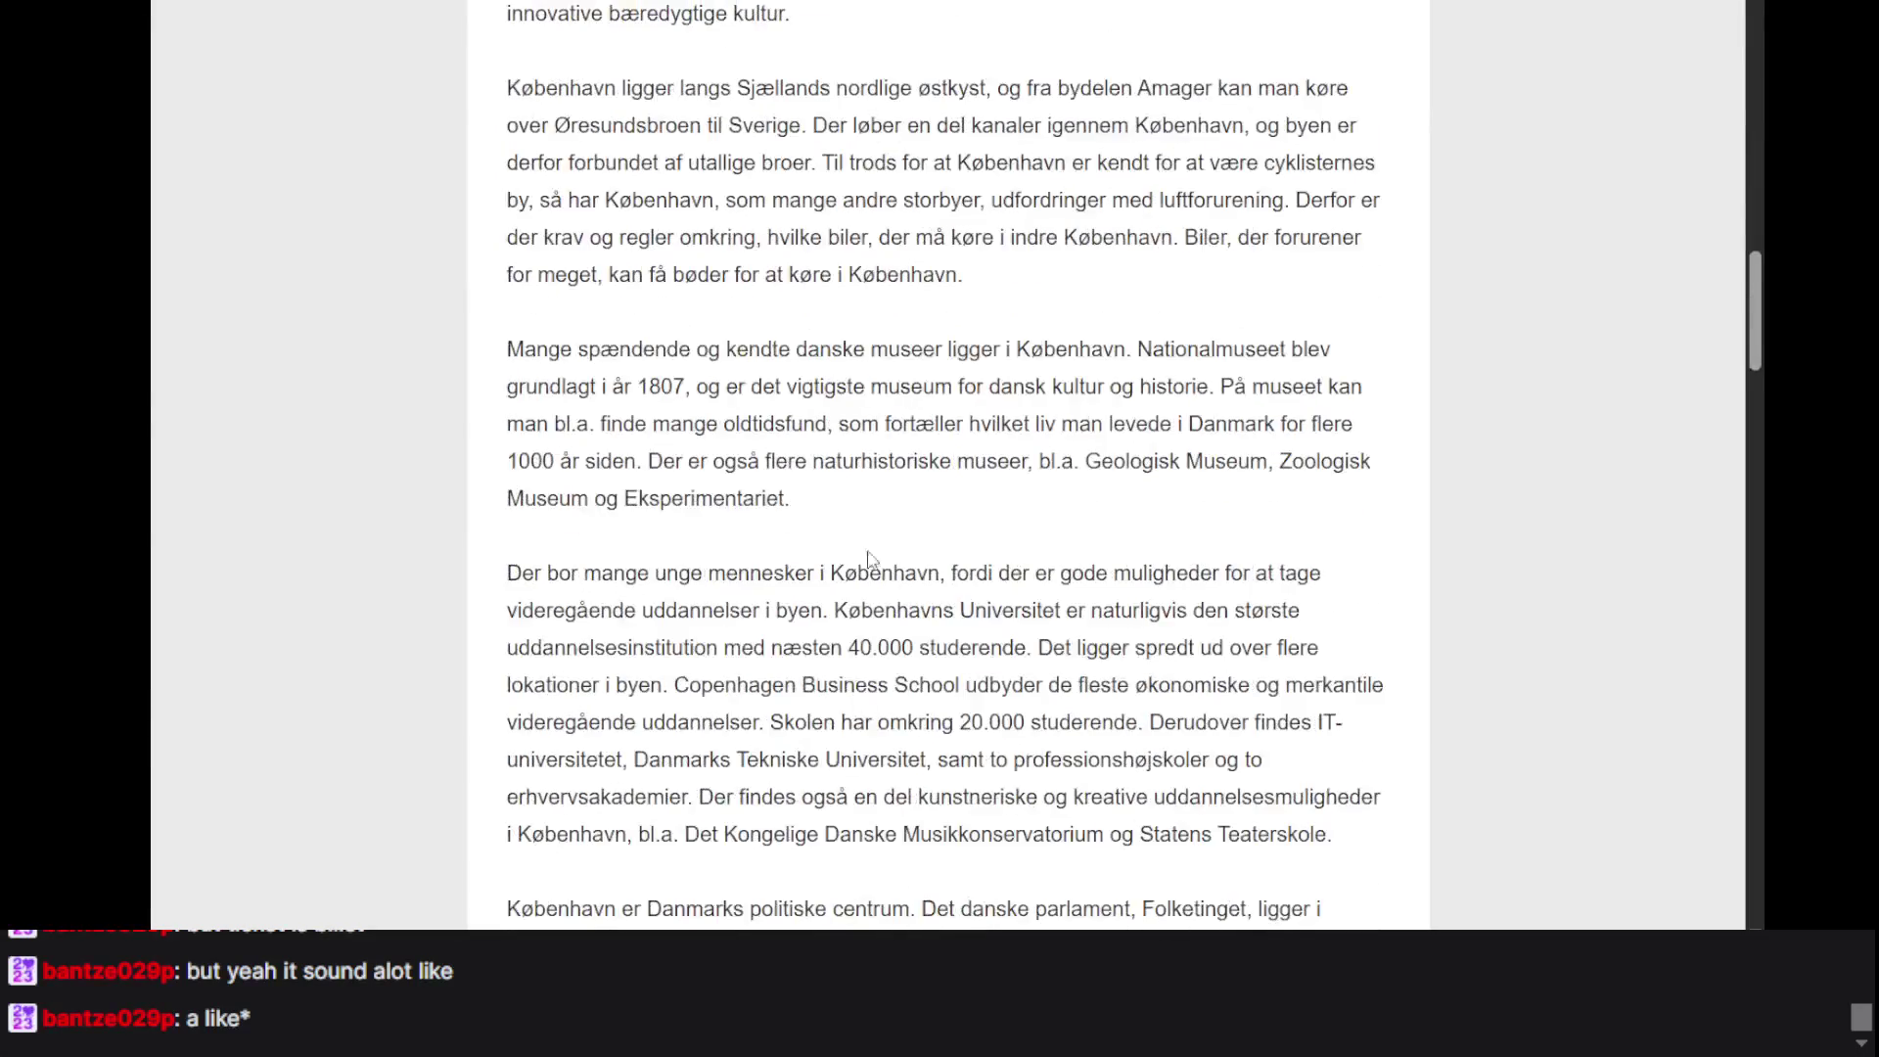
pyautogui.scroll(-4, 899, 576)
pyautogui.moveTo(947, 614); pyautogui.dragTo(780, 44)
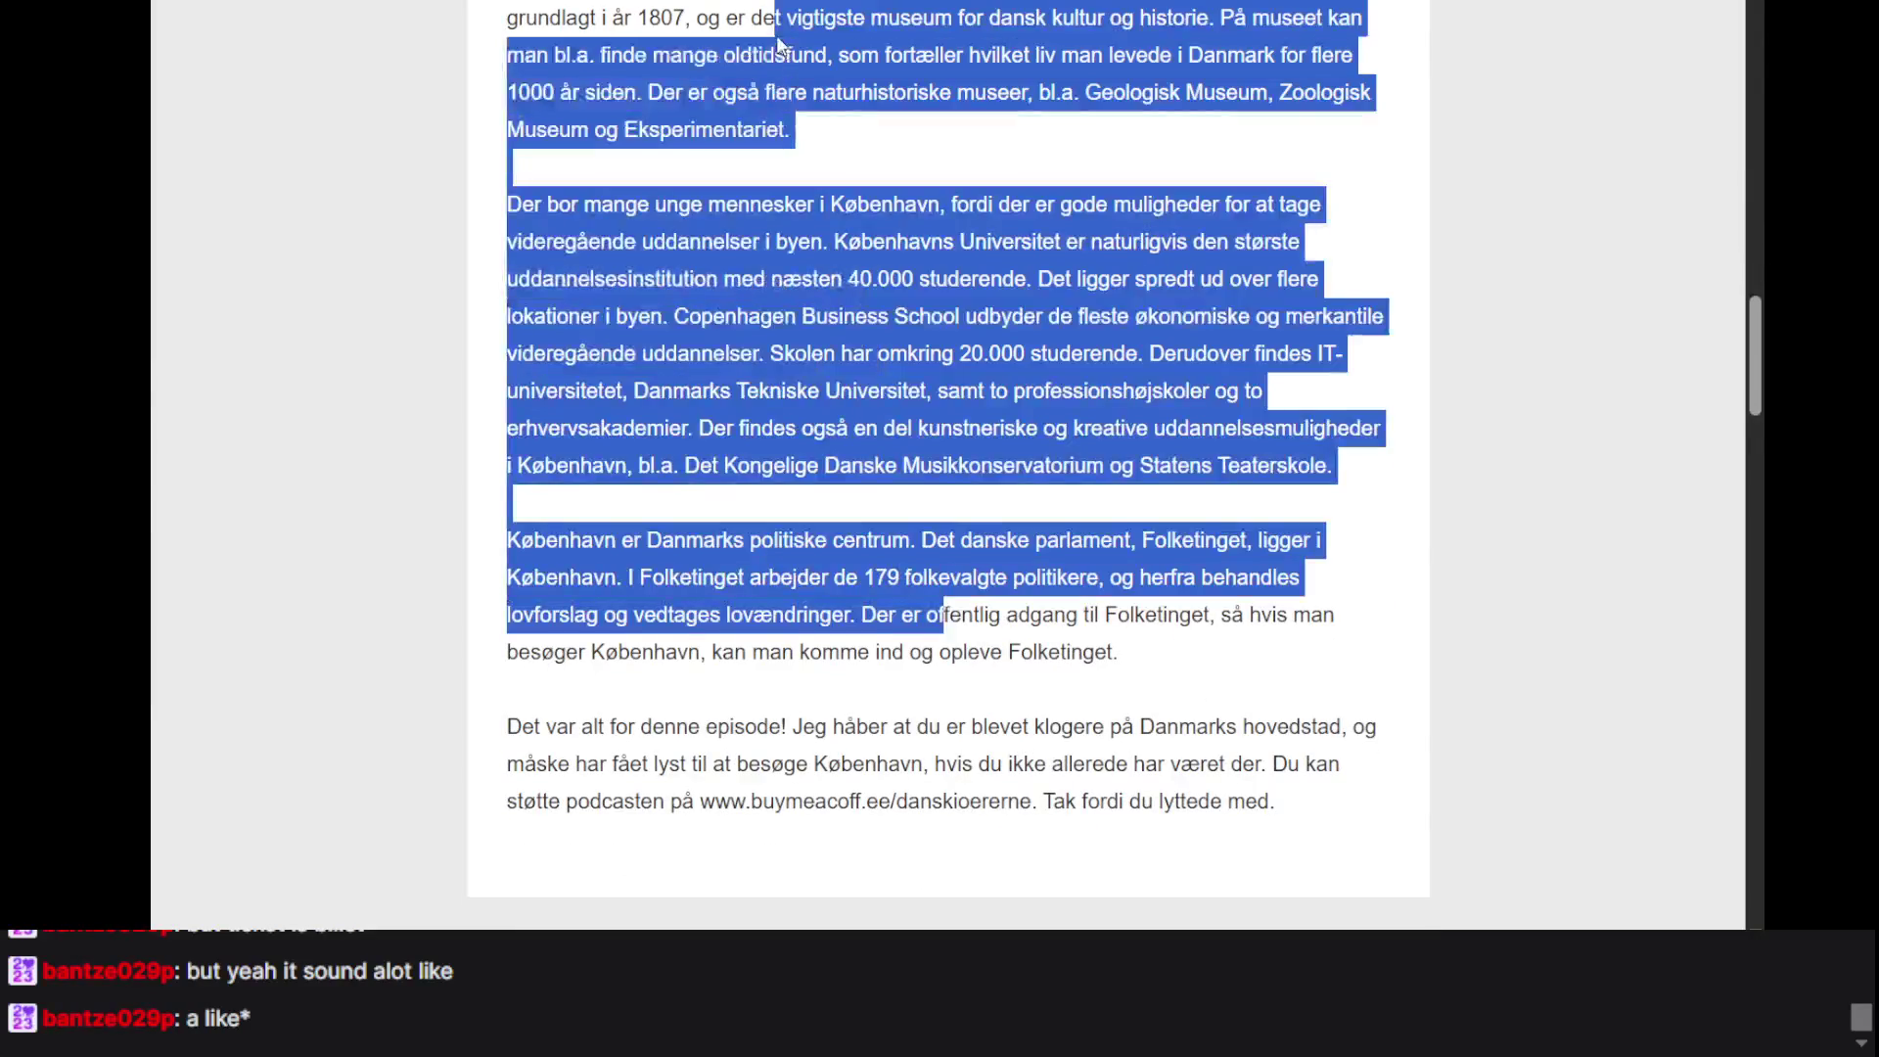
pyautogui.scroll(12, 937, 512)
pyautogui.tripleClick(830, 327)
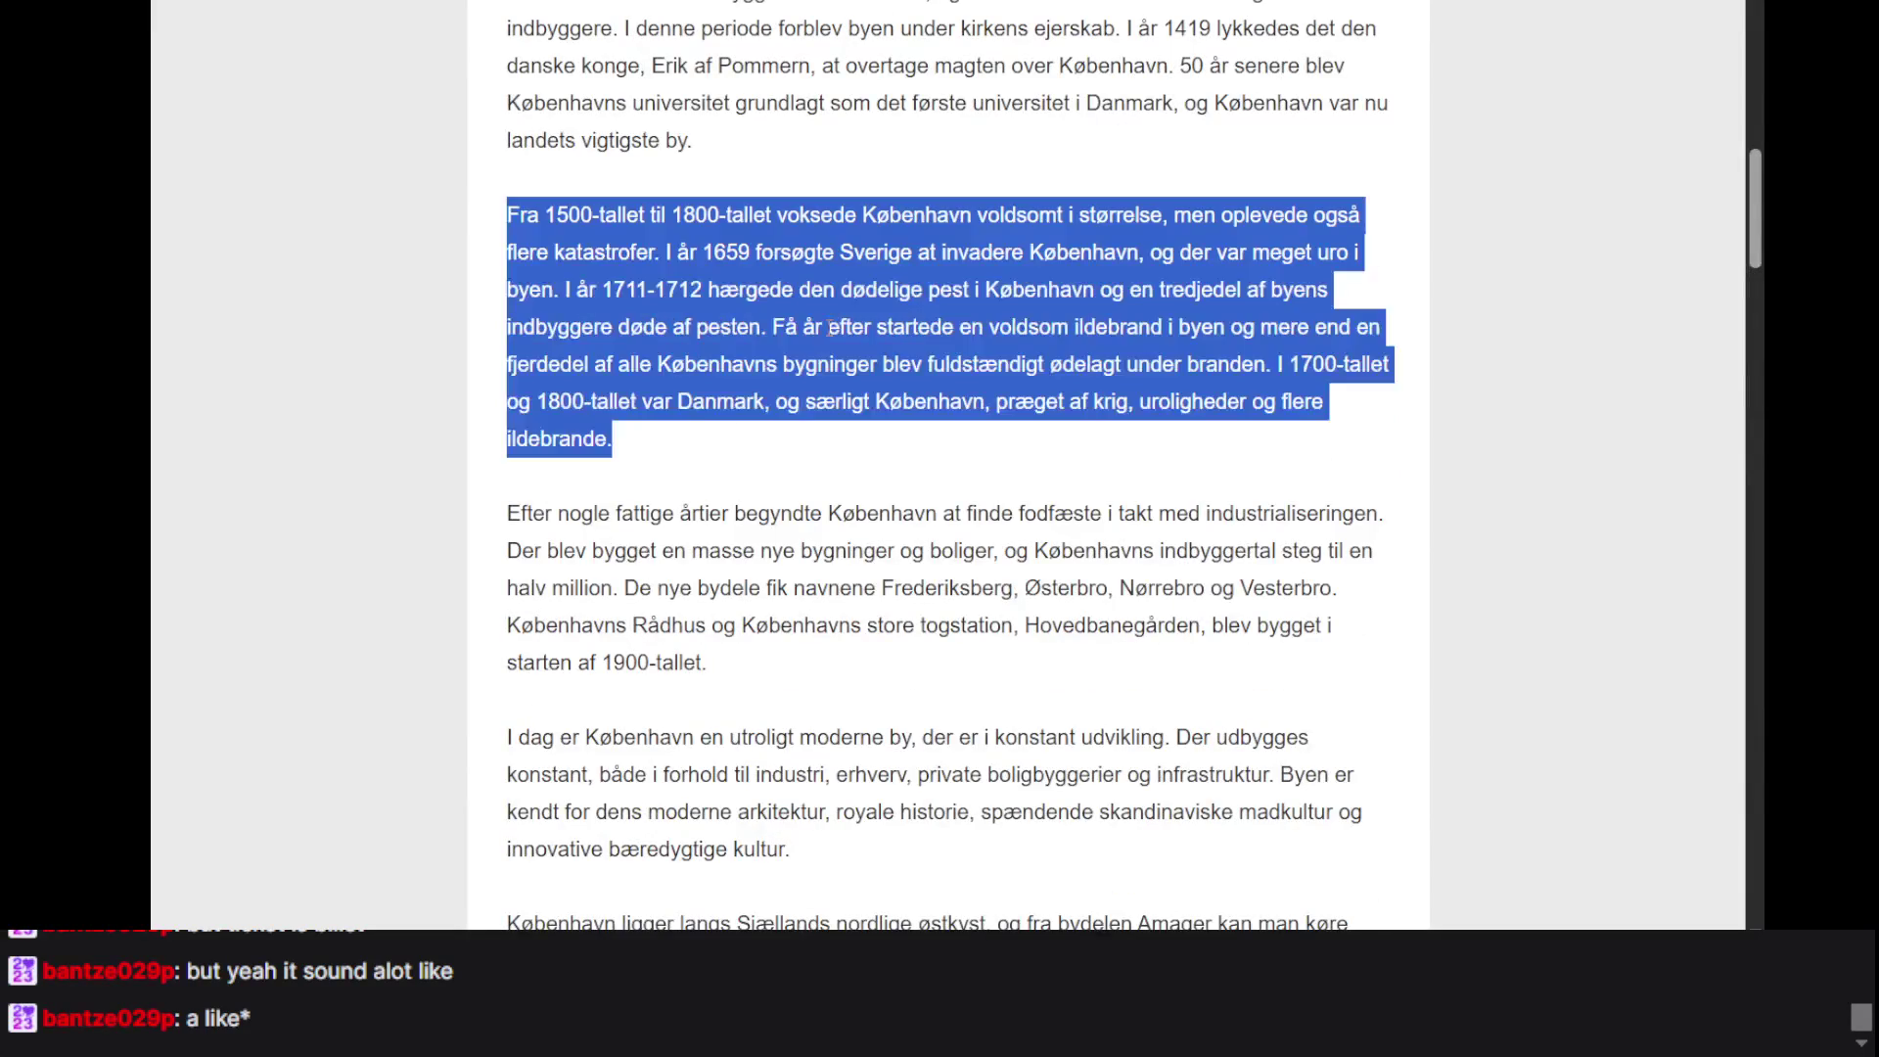
pyautogui.scroll(13, 830, 327)
pyautogui.scroll(-3, 696, 274)
pyautogui.scroll(3, 696, 274)
pyautogui.moveTo(1080, 791); pyautogui.dragTo(931, 592)
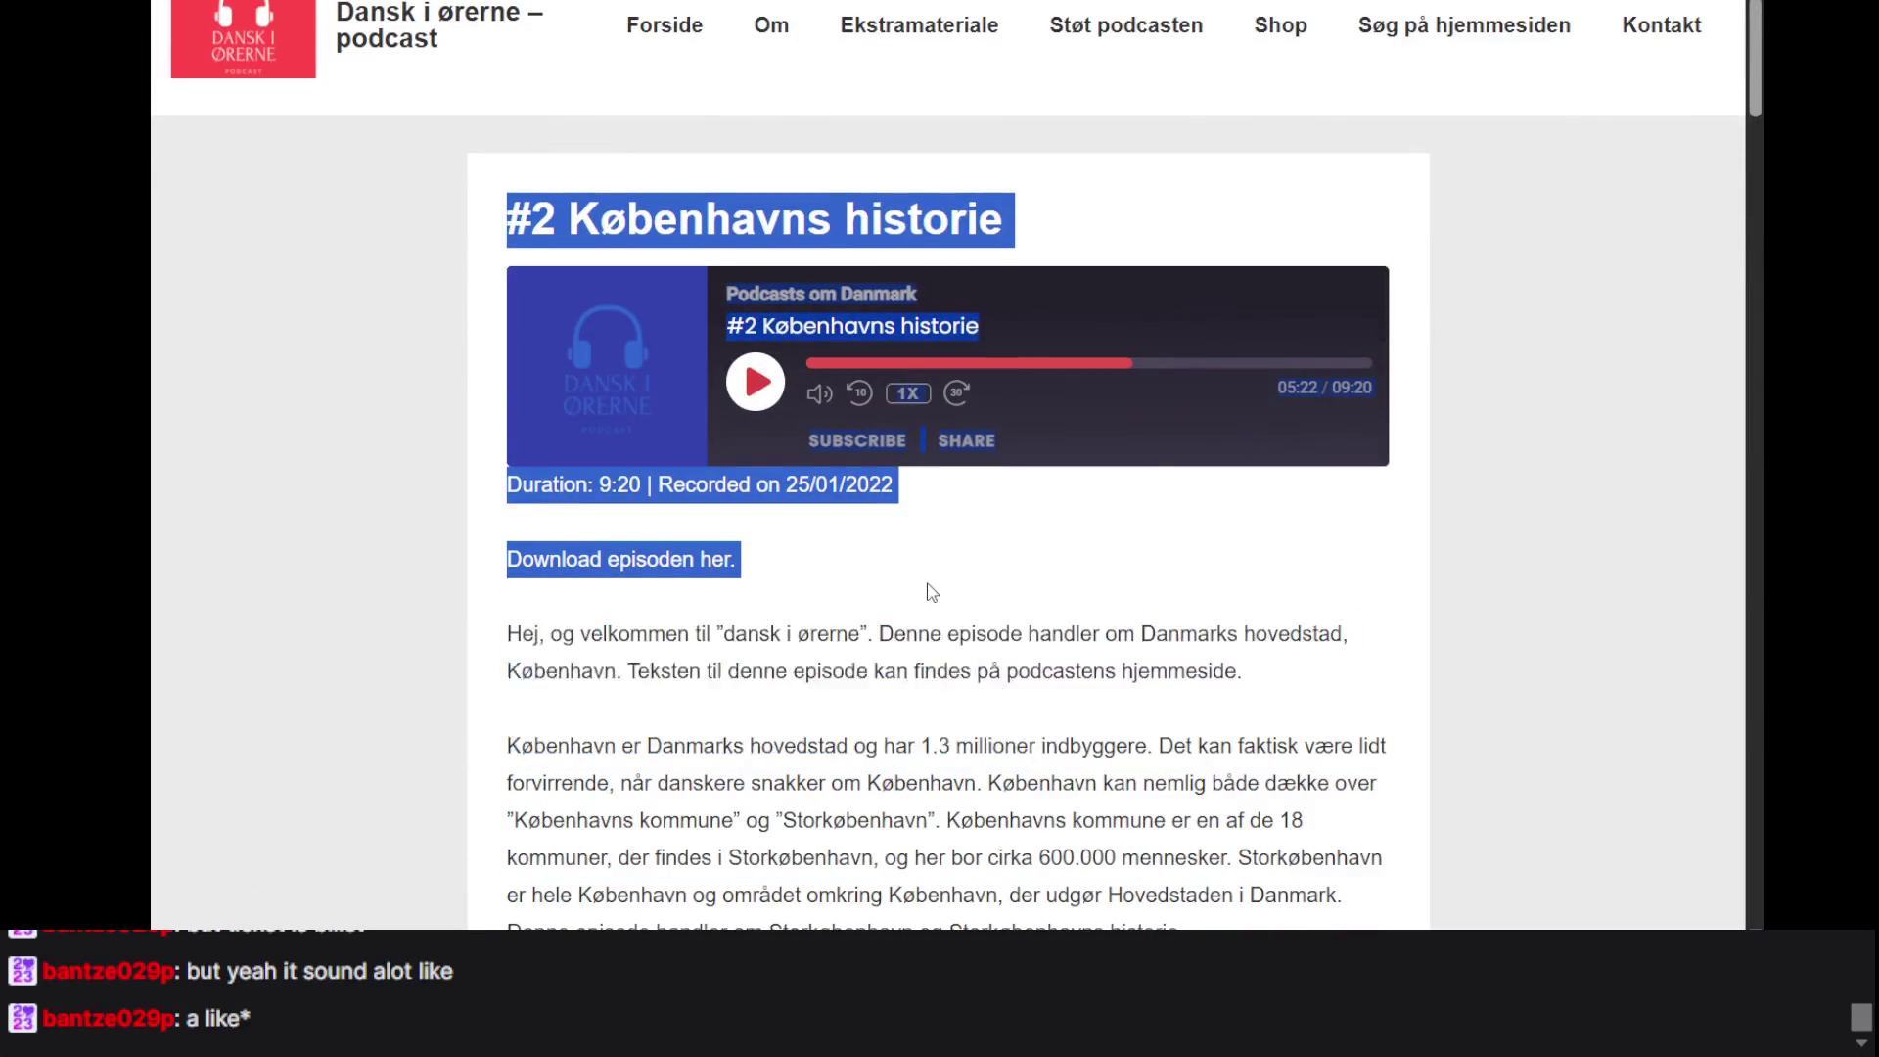
pyautogui.scroll(-20, 931, 591)
pyautogui.scroll(15, 931, 591)
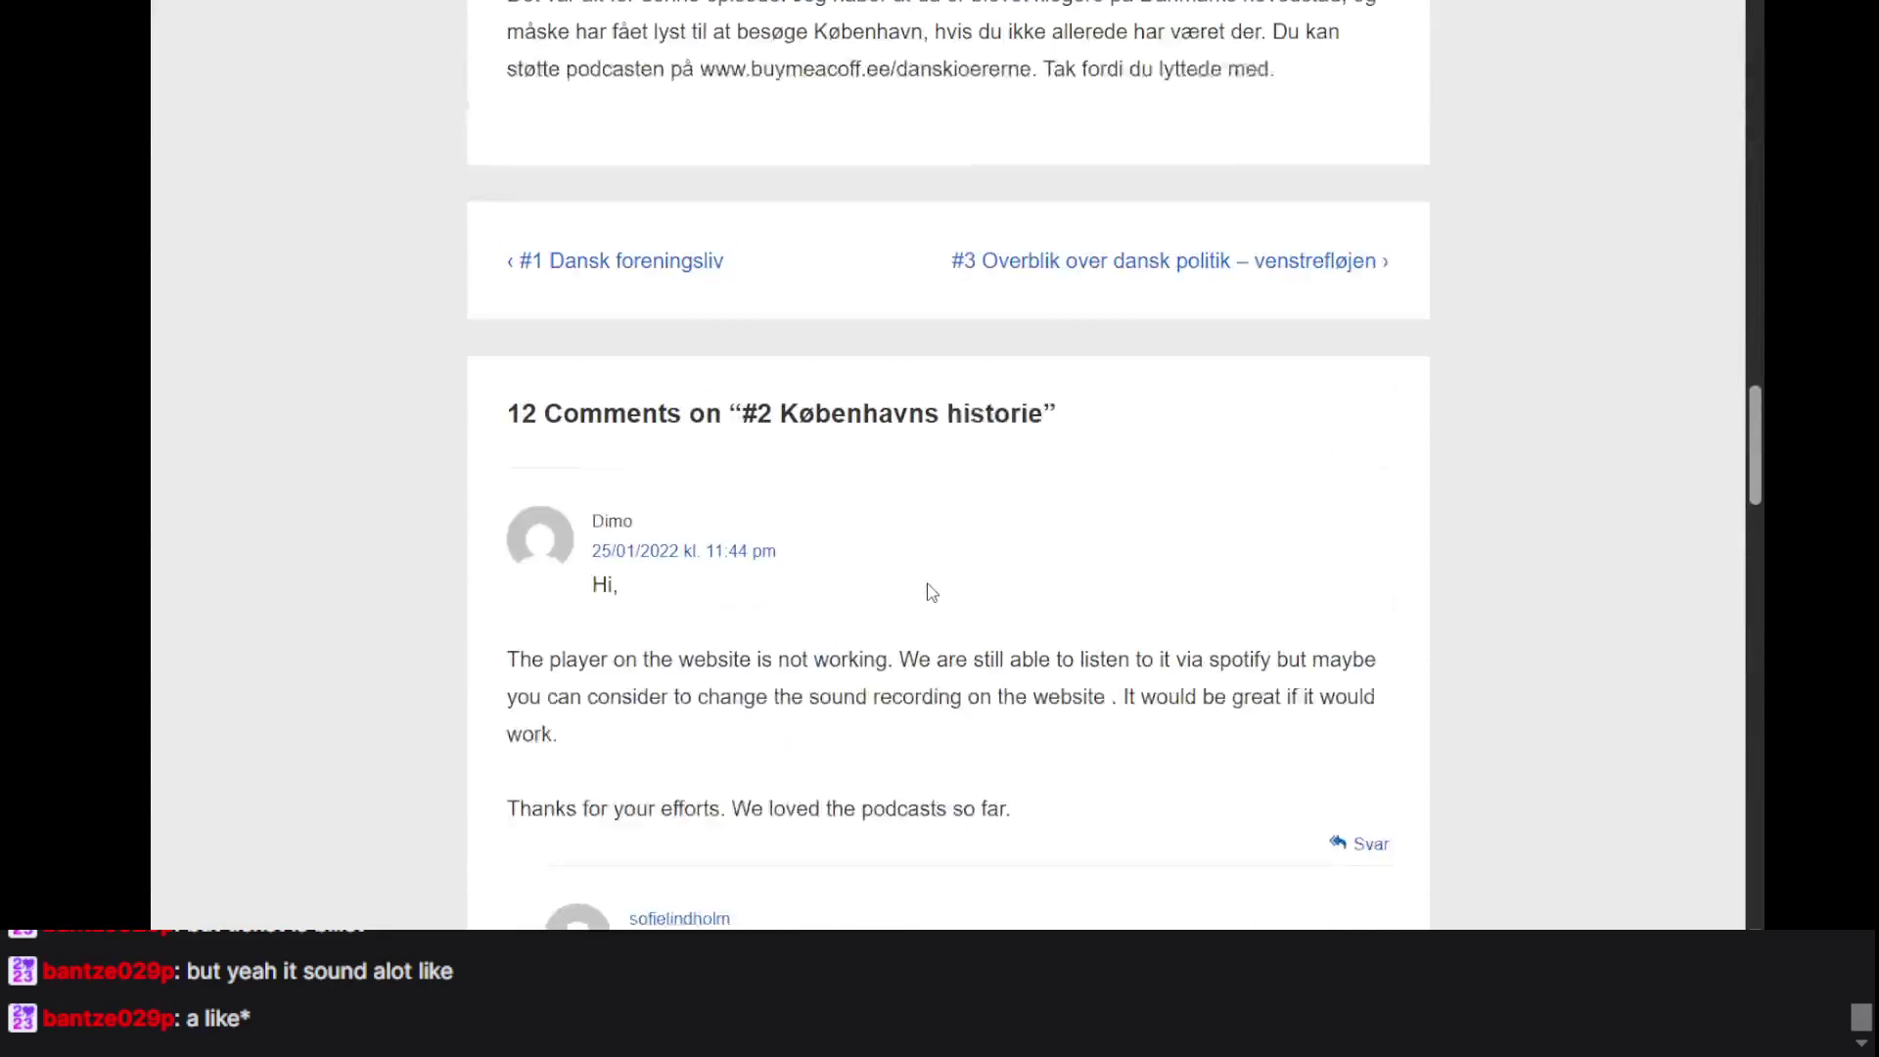
# - Scroll through the comments, then select the 'Der bor mange unge mennesker' paragraph
pyautogui.moveTo(1283, 719)
pyautogui.mouseDown()
pyautogui.moveTo(1150, 205)
pyautogui.moveTo(881, 220)
pyautogui.moveTo(925, 211)
pyautogui.moveTo(913, 256)
pyautogui.mouseUp()
pyautogui.scroll(-20, 911, 227)
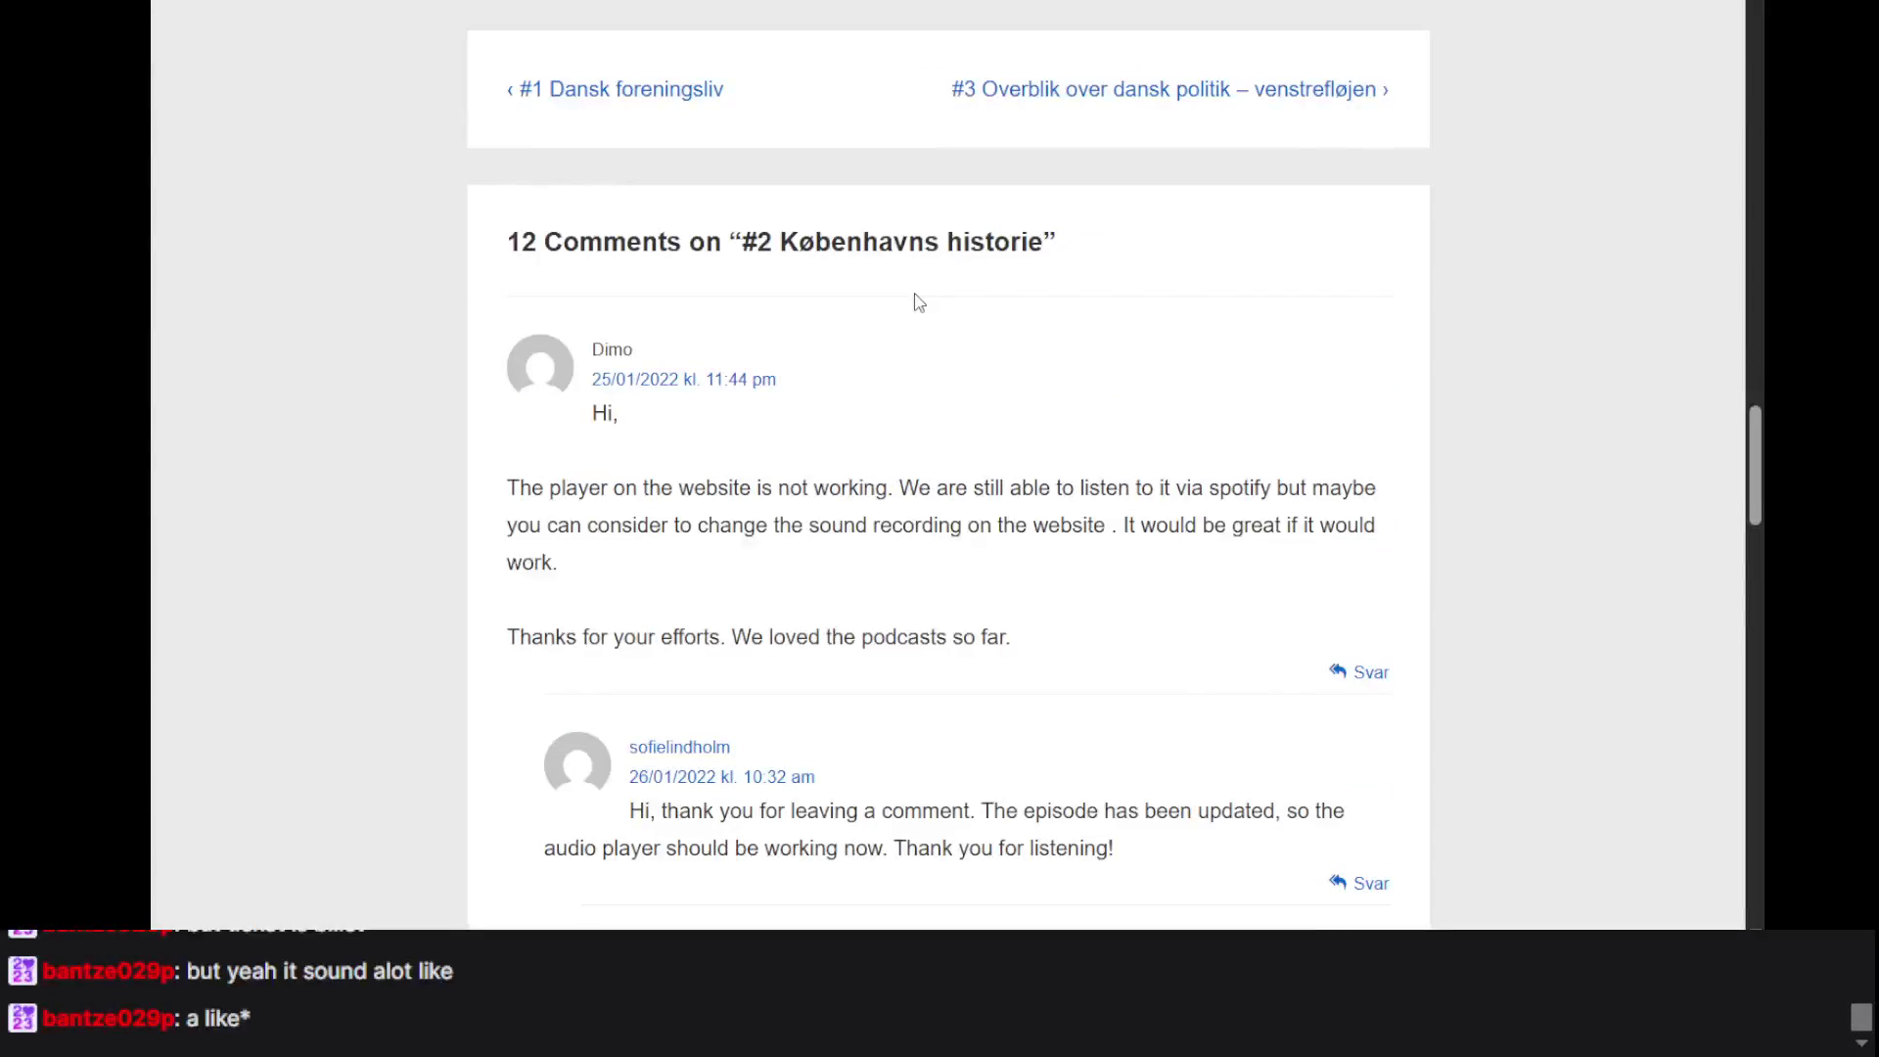
pyautogui.scroll(-7, 913, 264)
pyautogui.scroll(15, 914, 302)
pyautogui.tripleClick(1006, 355)
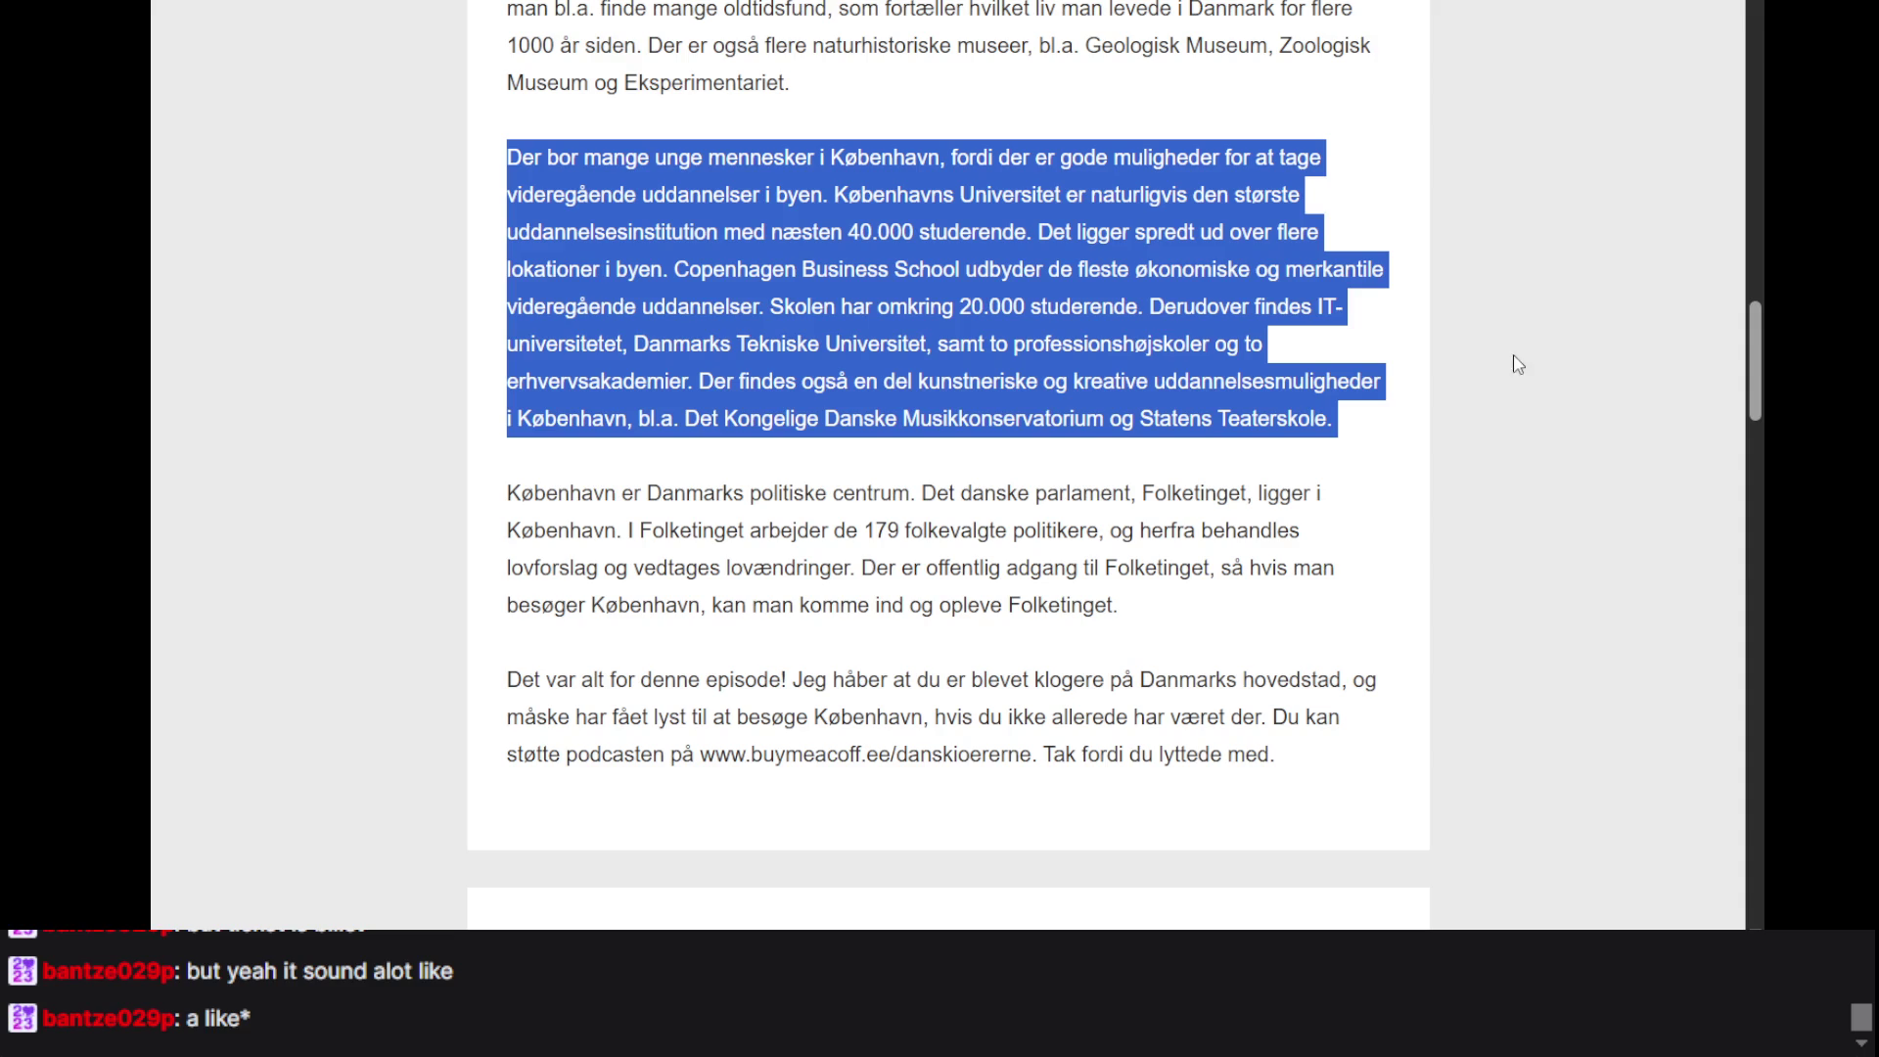
# - Clear the selection and re-select the Fra 1500-tallet paragraph in the transcript
pyautogui.click(1218, 318)
pyautogui.scroll(10, 1219, 318)
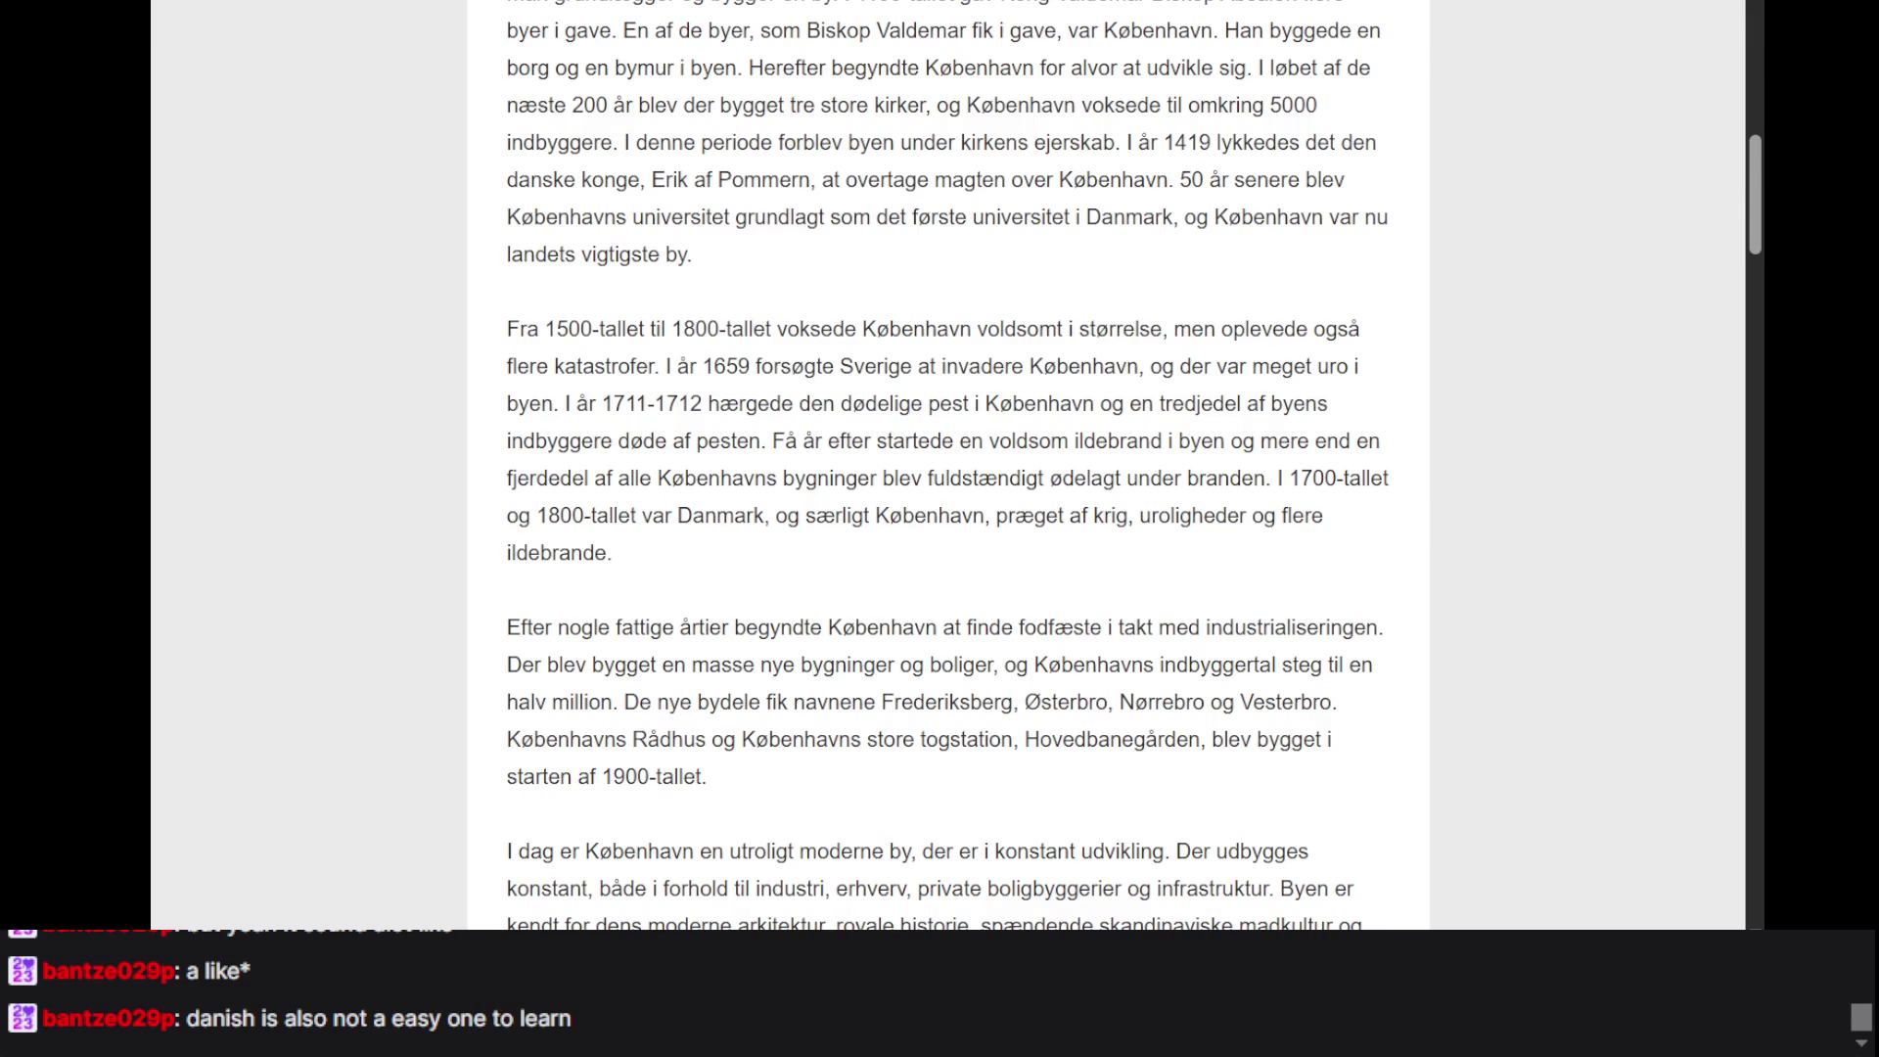
pyautogui.tripleClick(1070, 352)
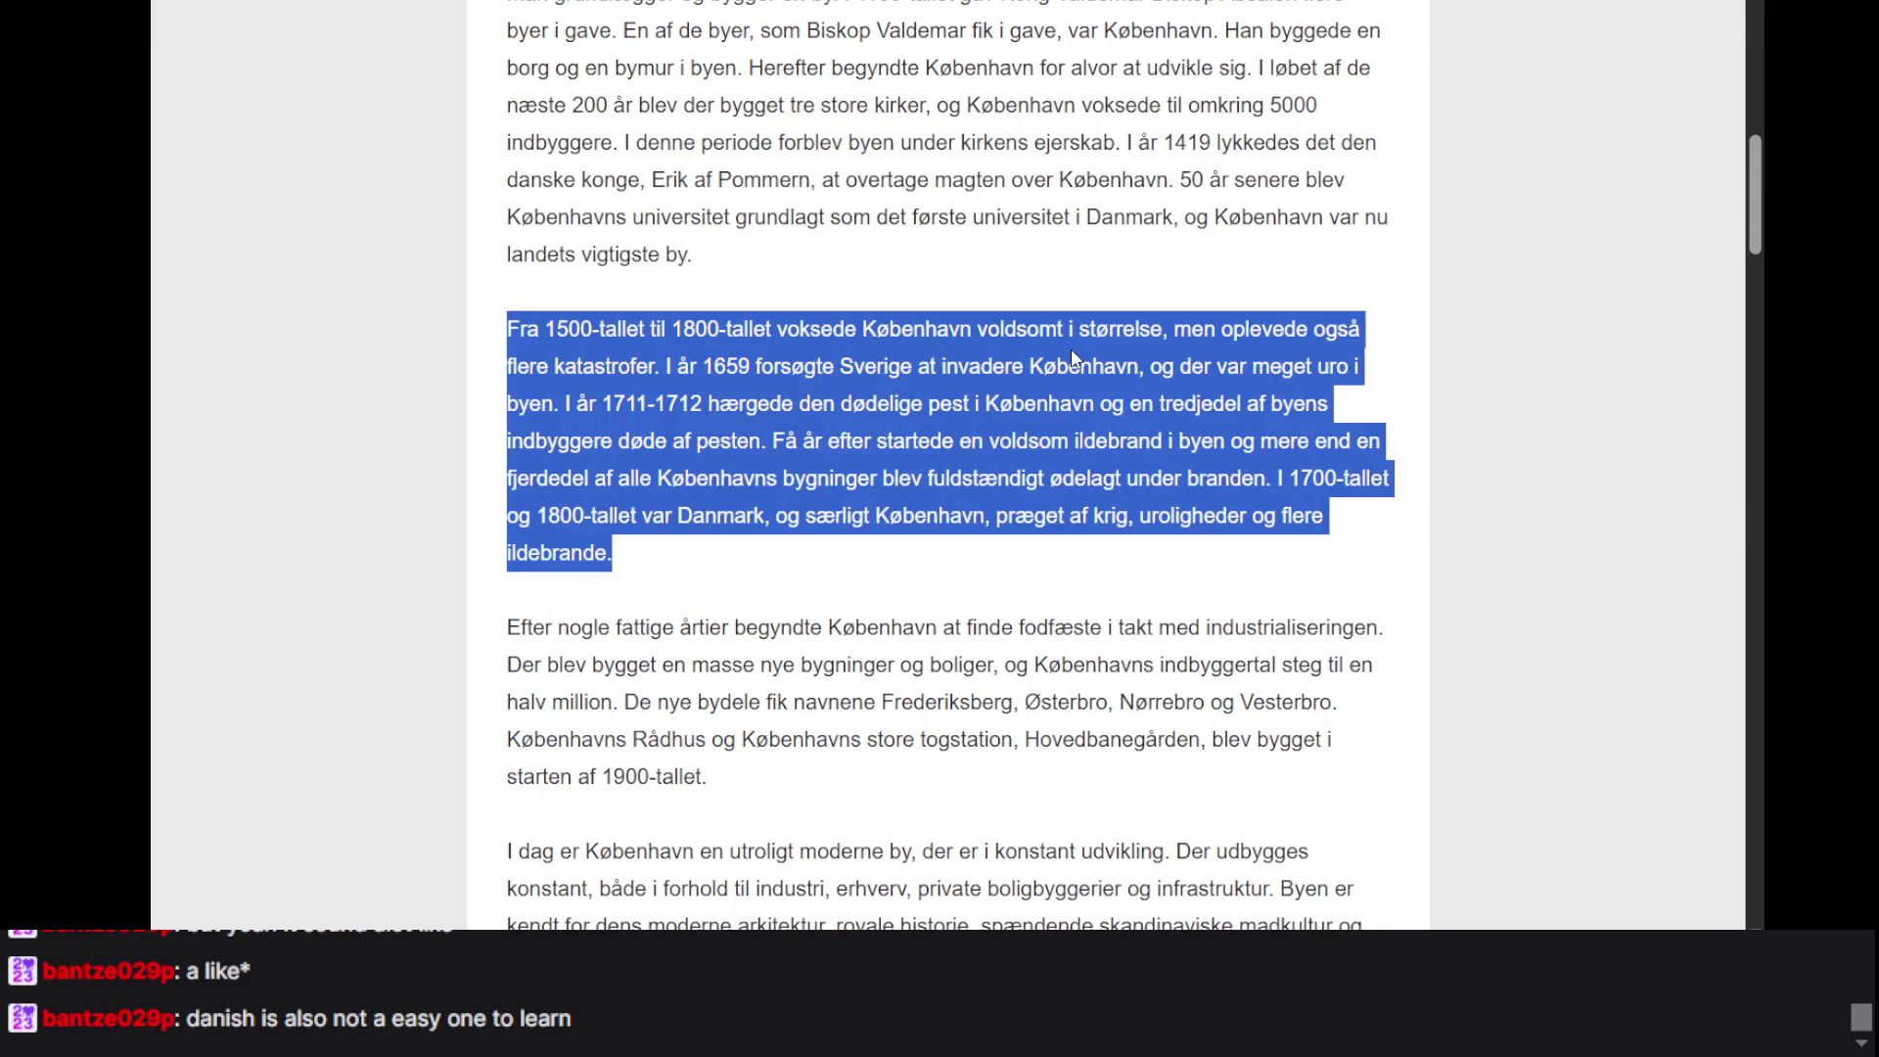
pyautogui.click(1072, 355)
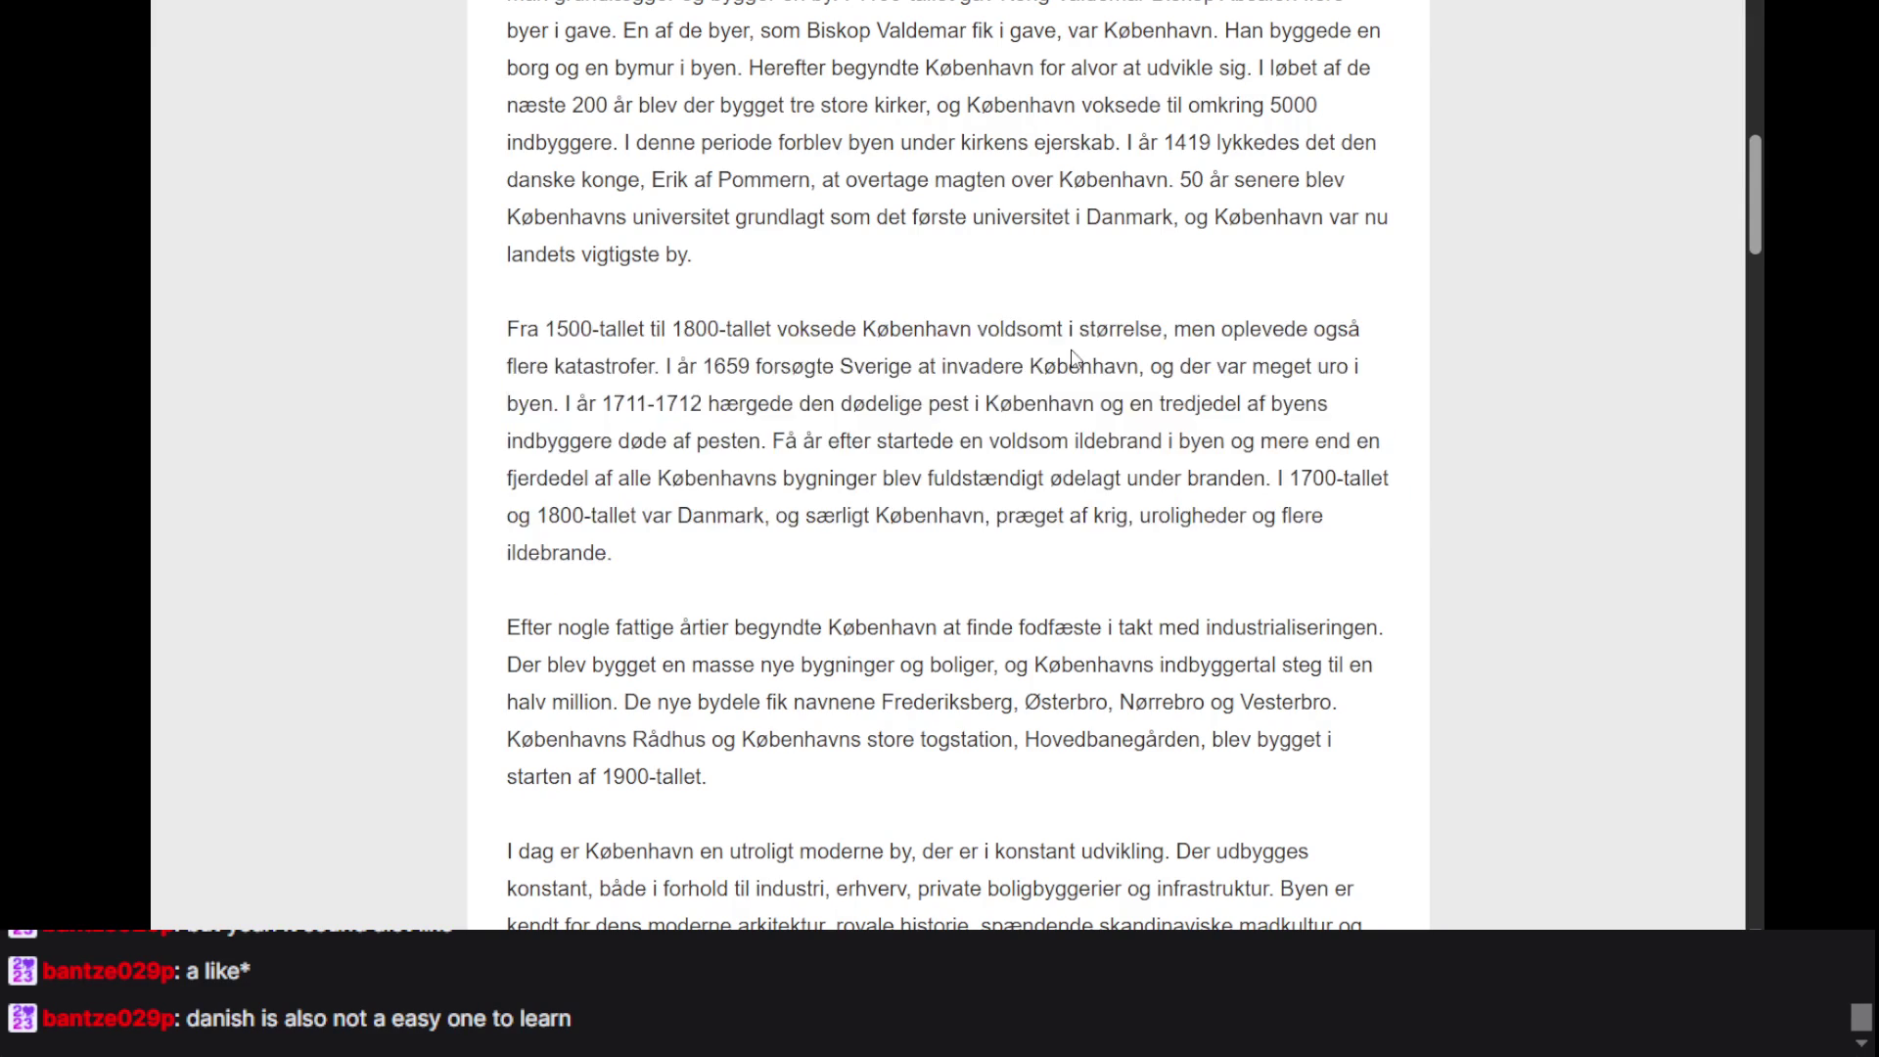
pyautogui.tripleClick(982, 338)
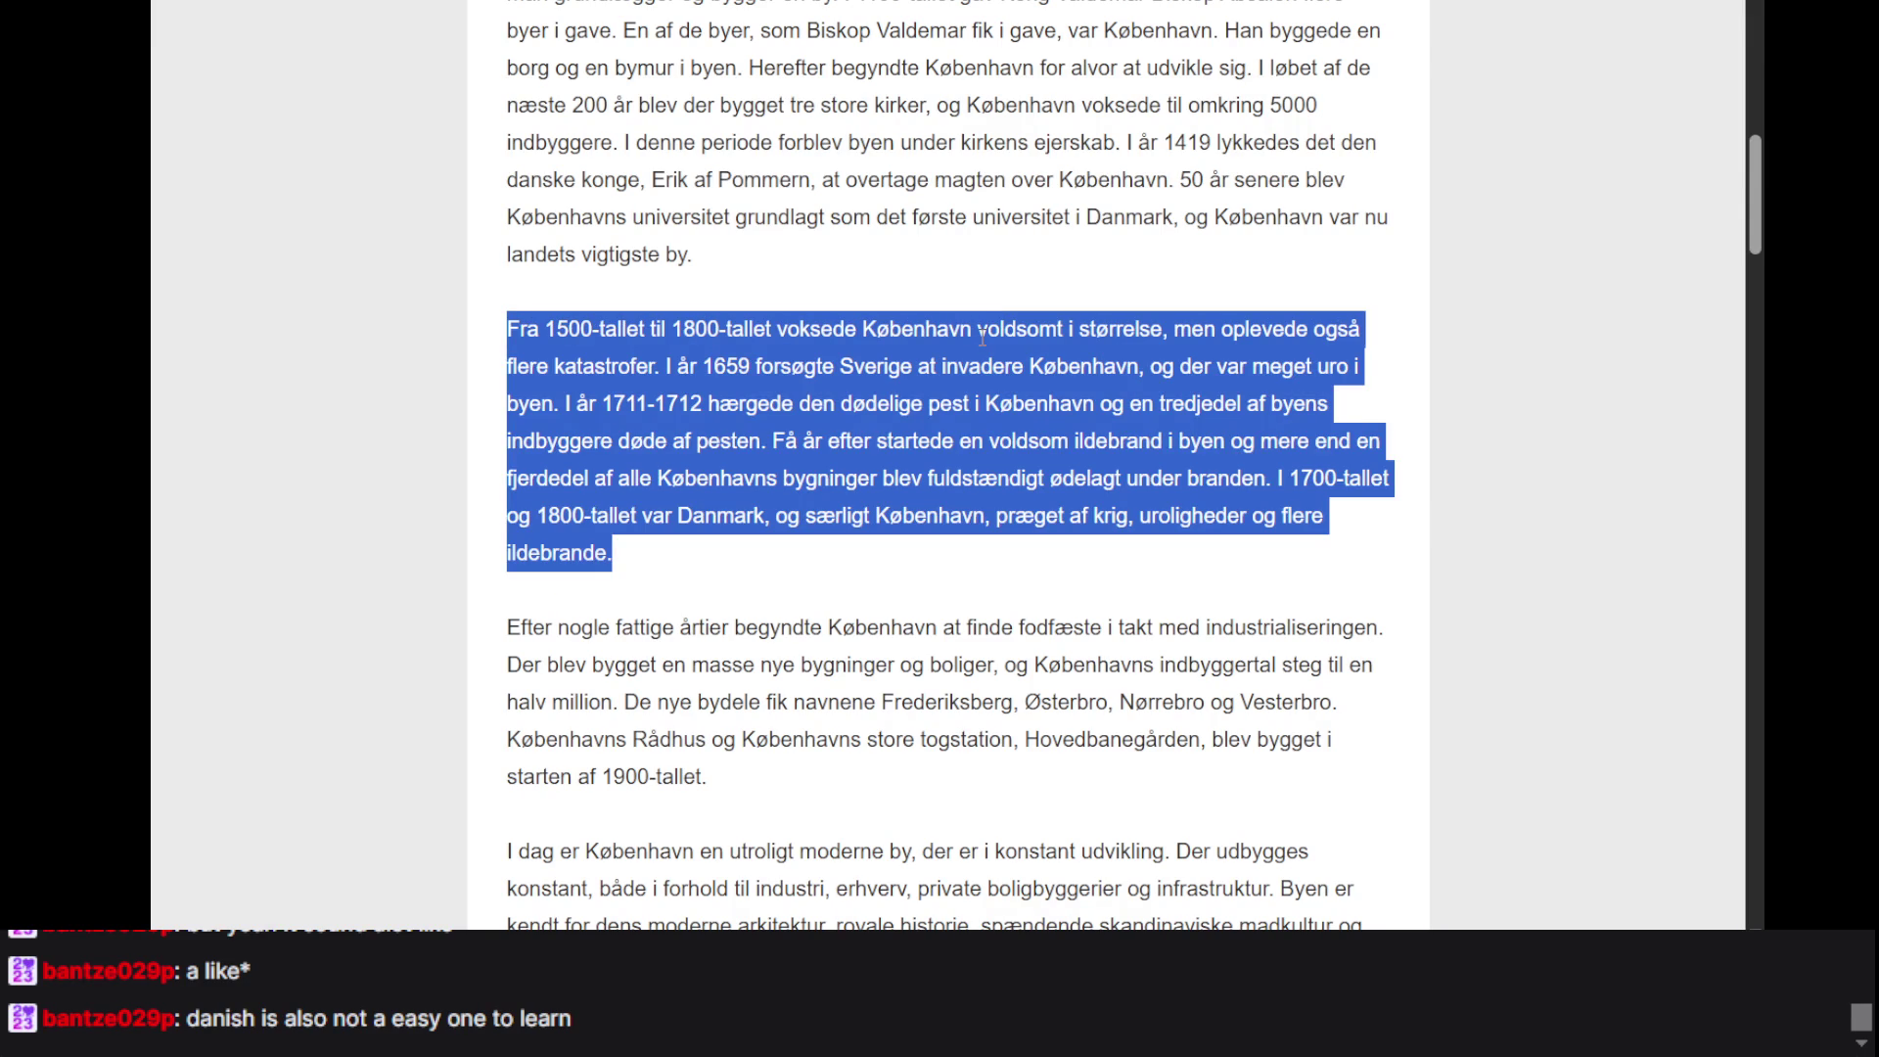
pyautogui.hotkey('alt', 'Tab')
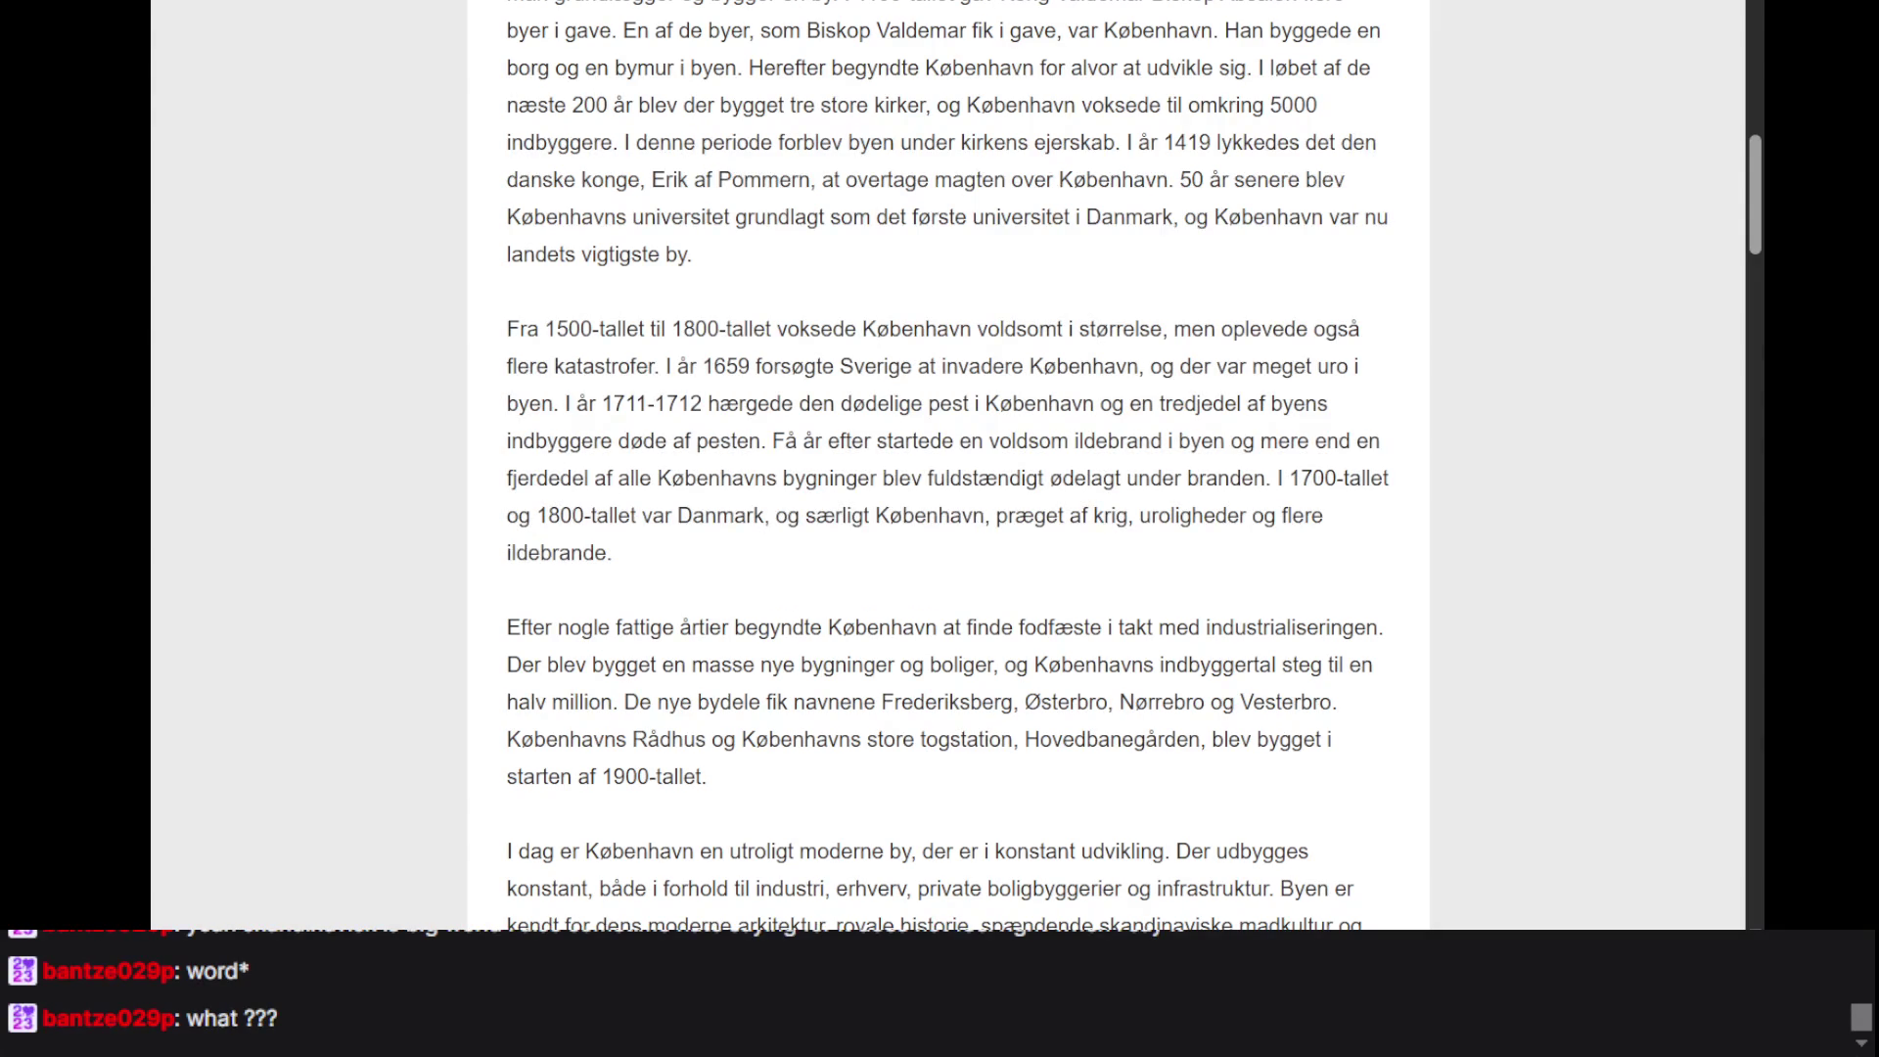
# - Cycle past the 'billede' dictionary and Wiktionary 'forblive' tabs to the .NET Fiddle editor
pyautogui.hotkey('ctrl', 'Tab')
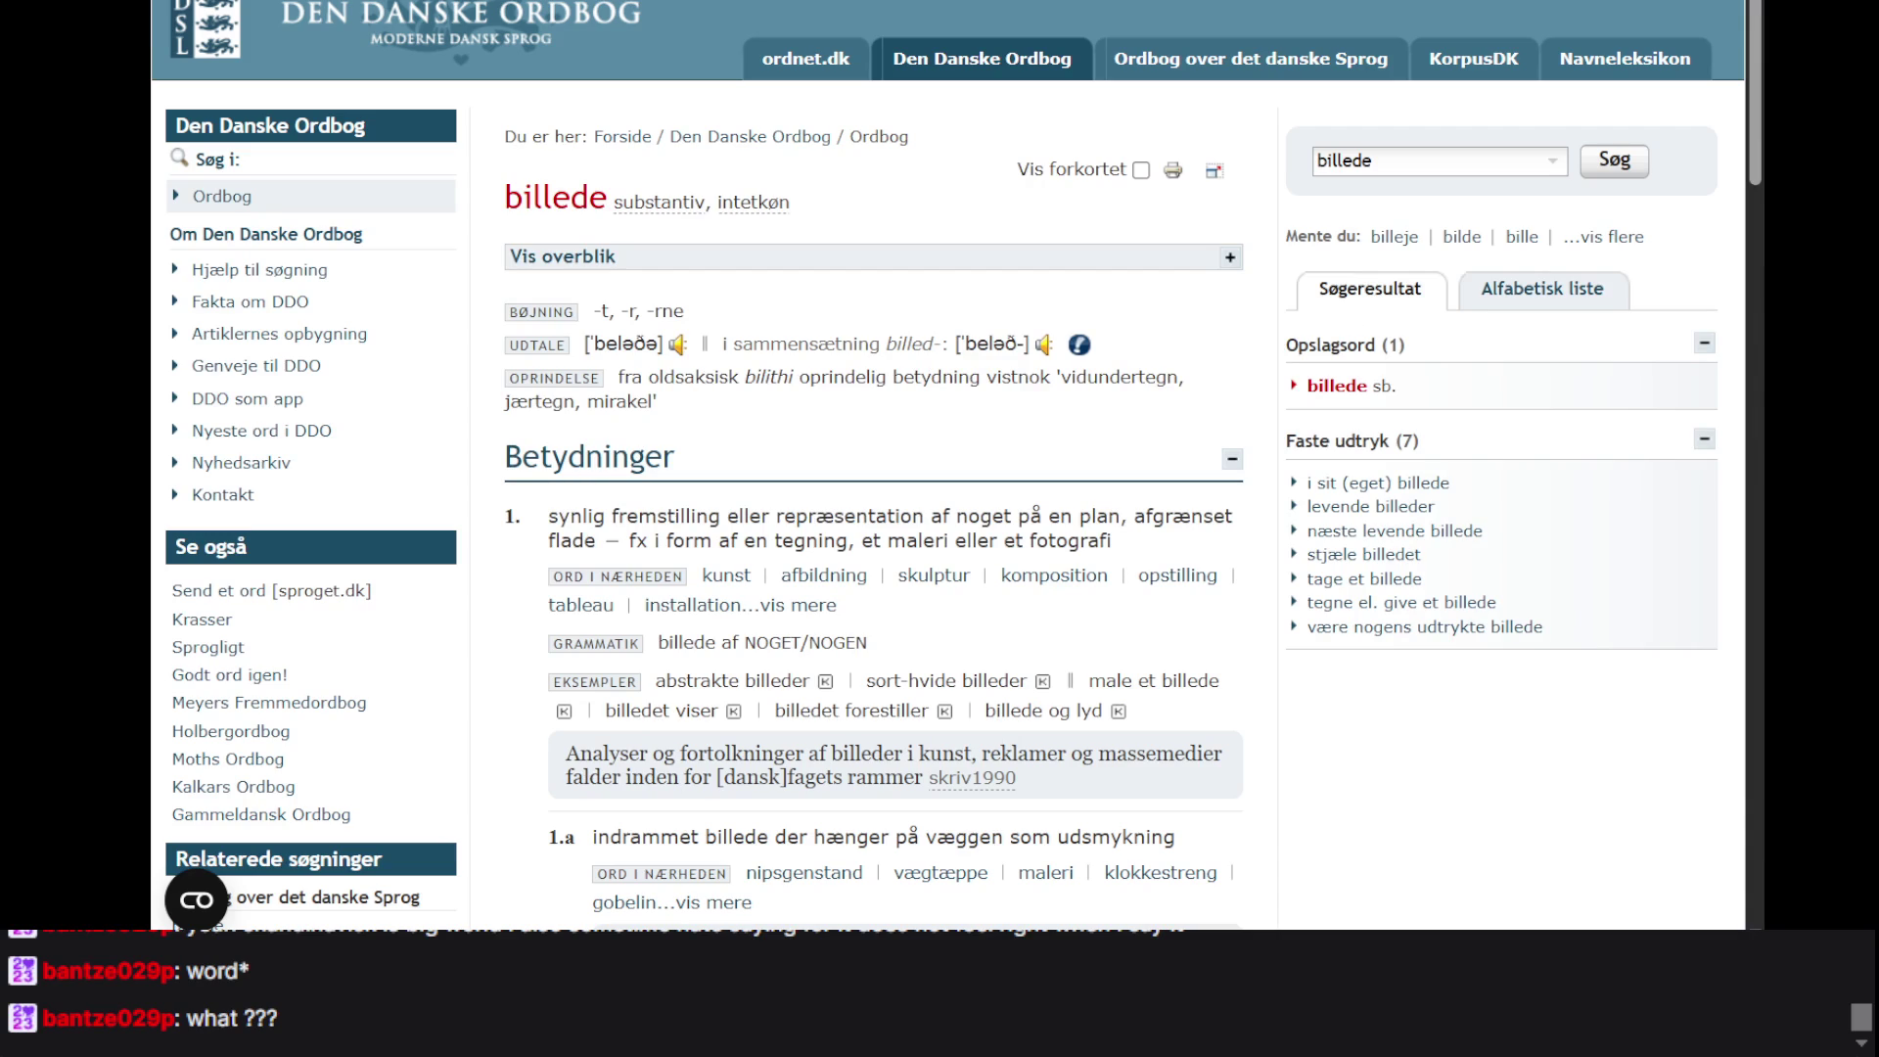
pyautogui.hotkey('ctrl', 'Tab')
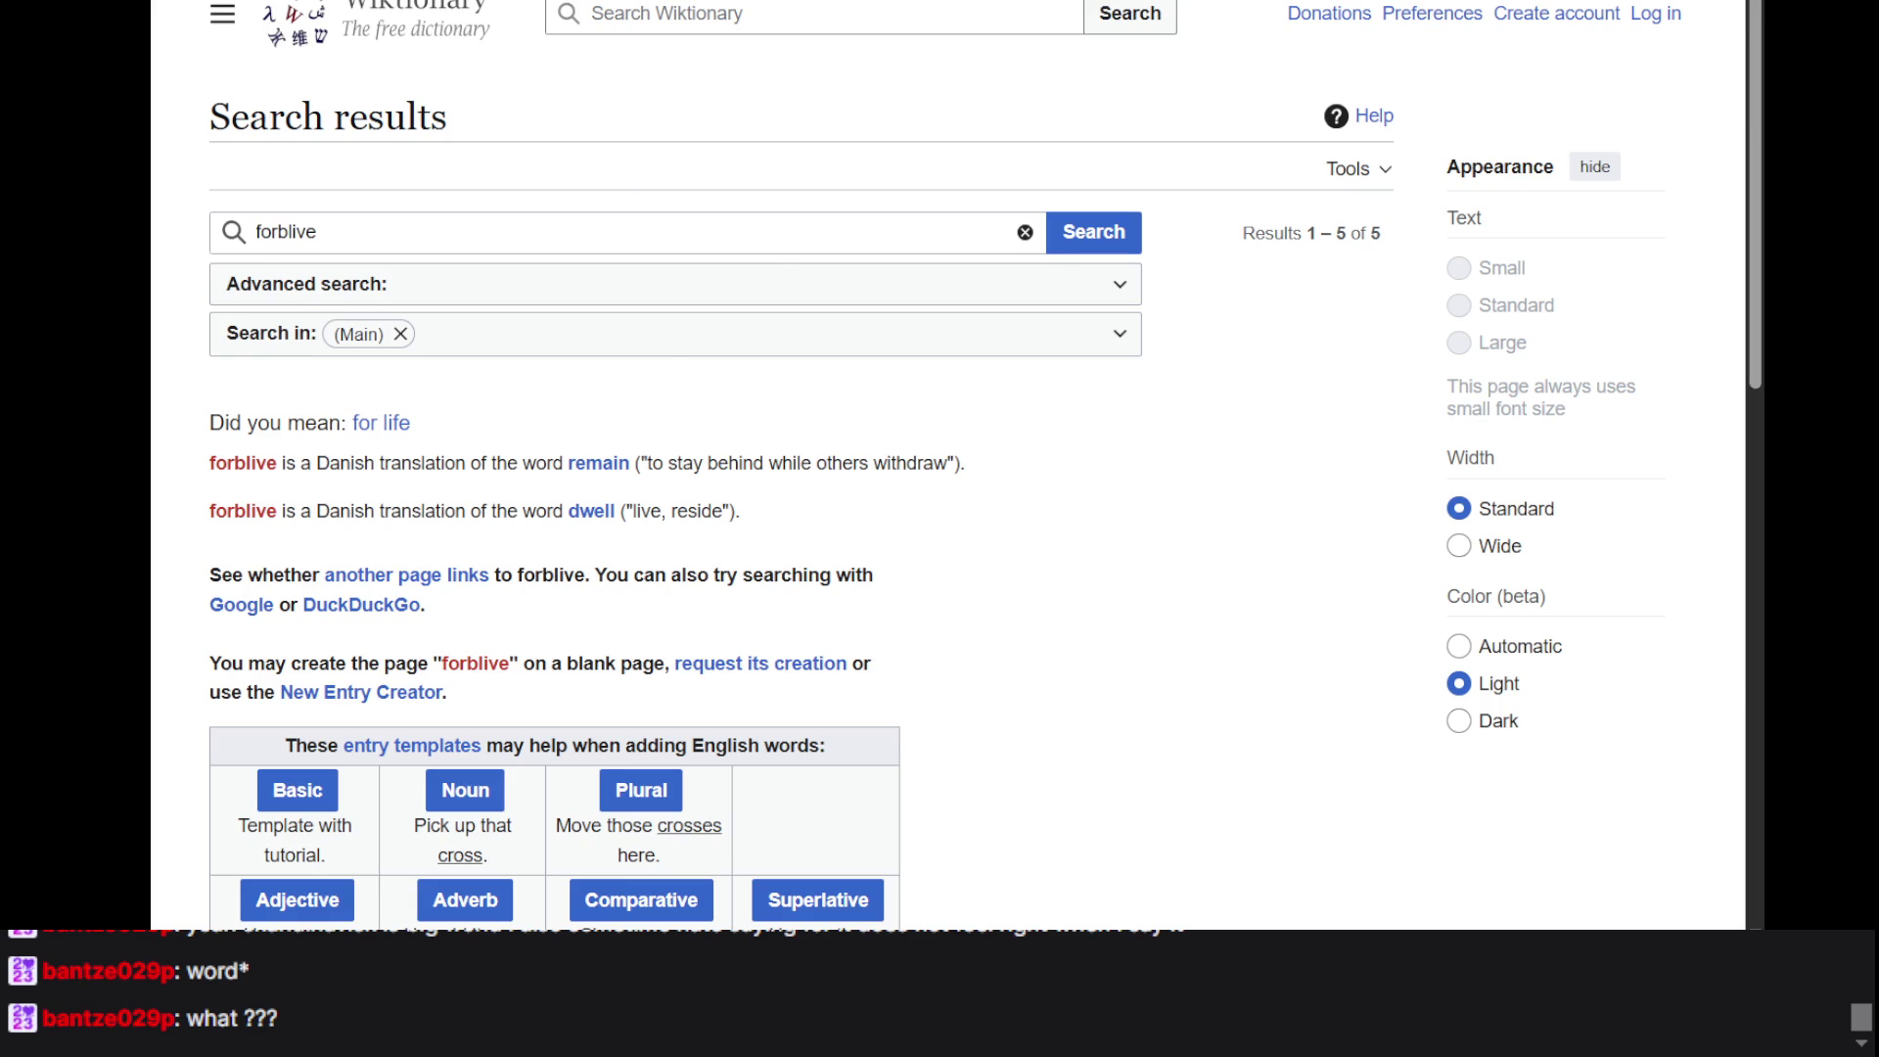
pyautogui.hotkey('ctrl', 'Tab')
pyautogui.scroll(5, 897, 314)
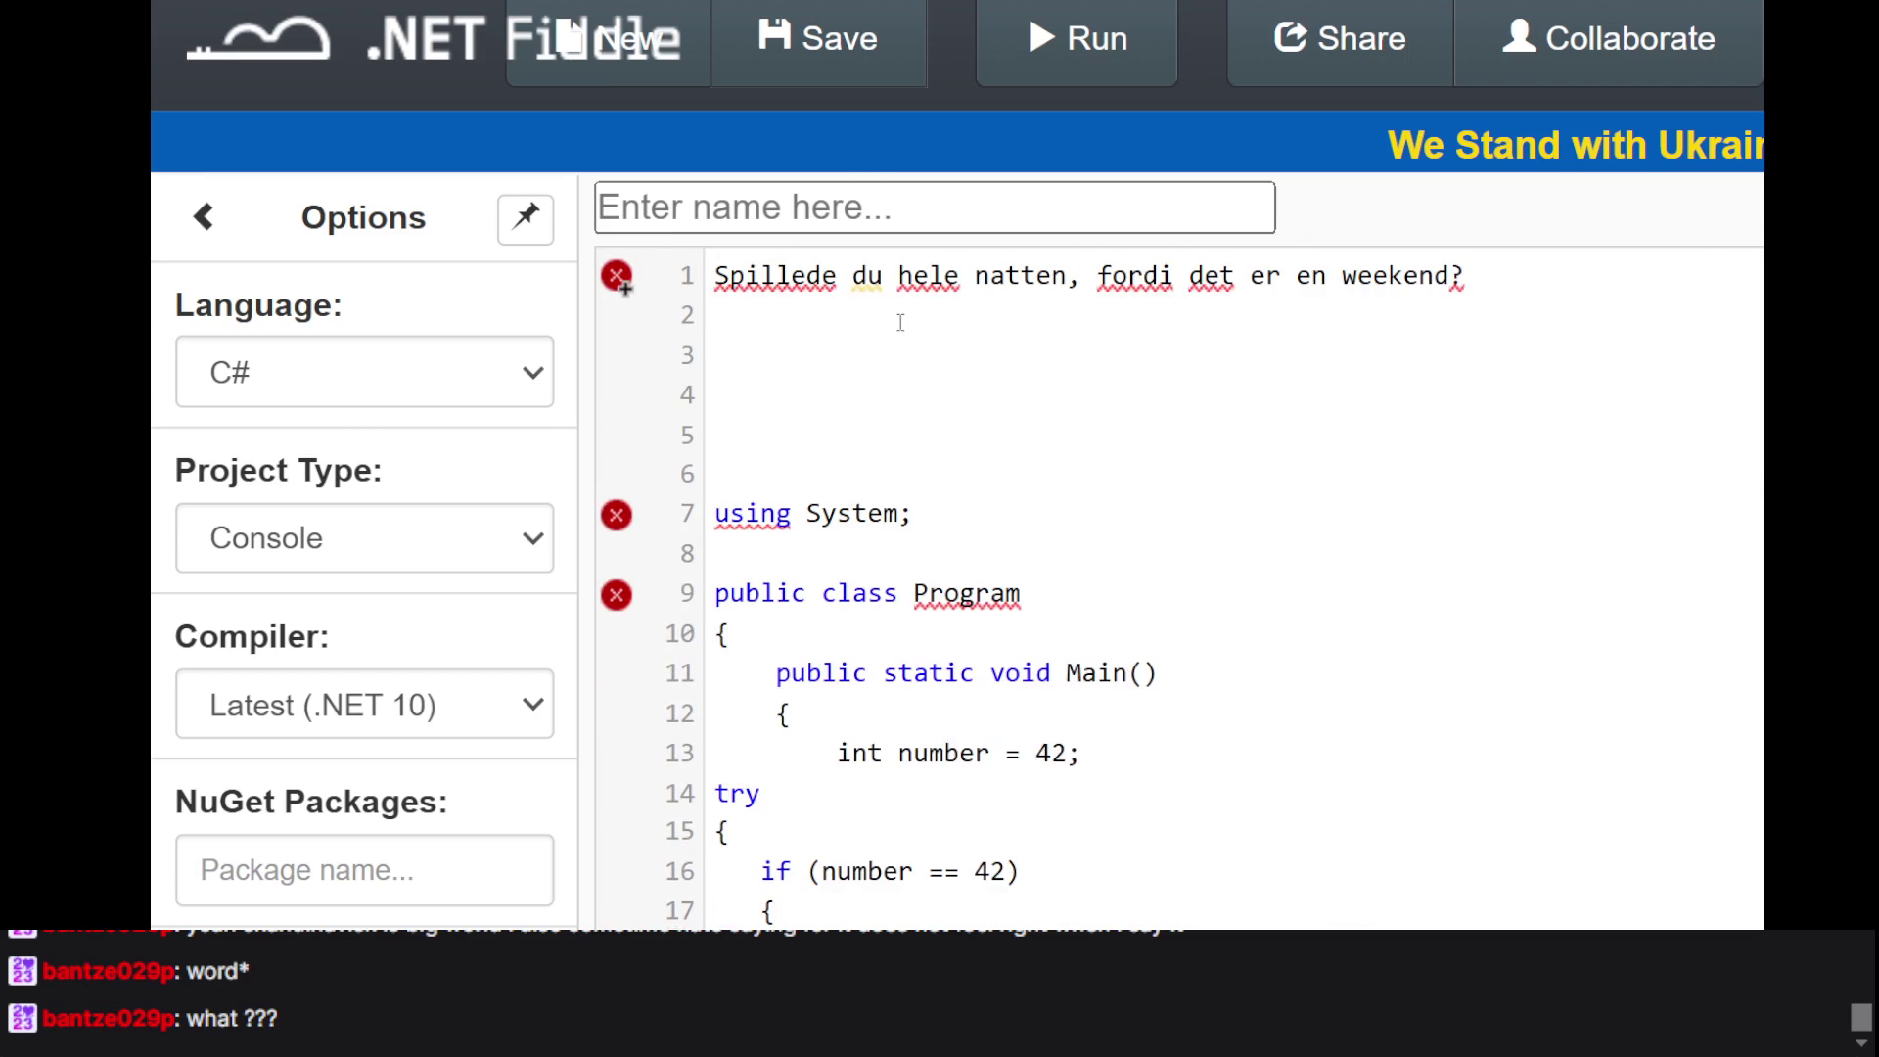
# - Replace line 1's sentence with 'På jul danser du omkring træ', correcting typos along the way
pyautogui.click(791, 278)
pyautogui.write('lp')
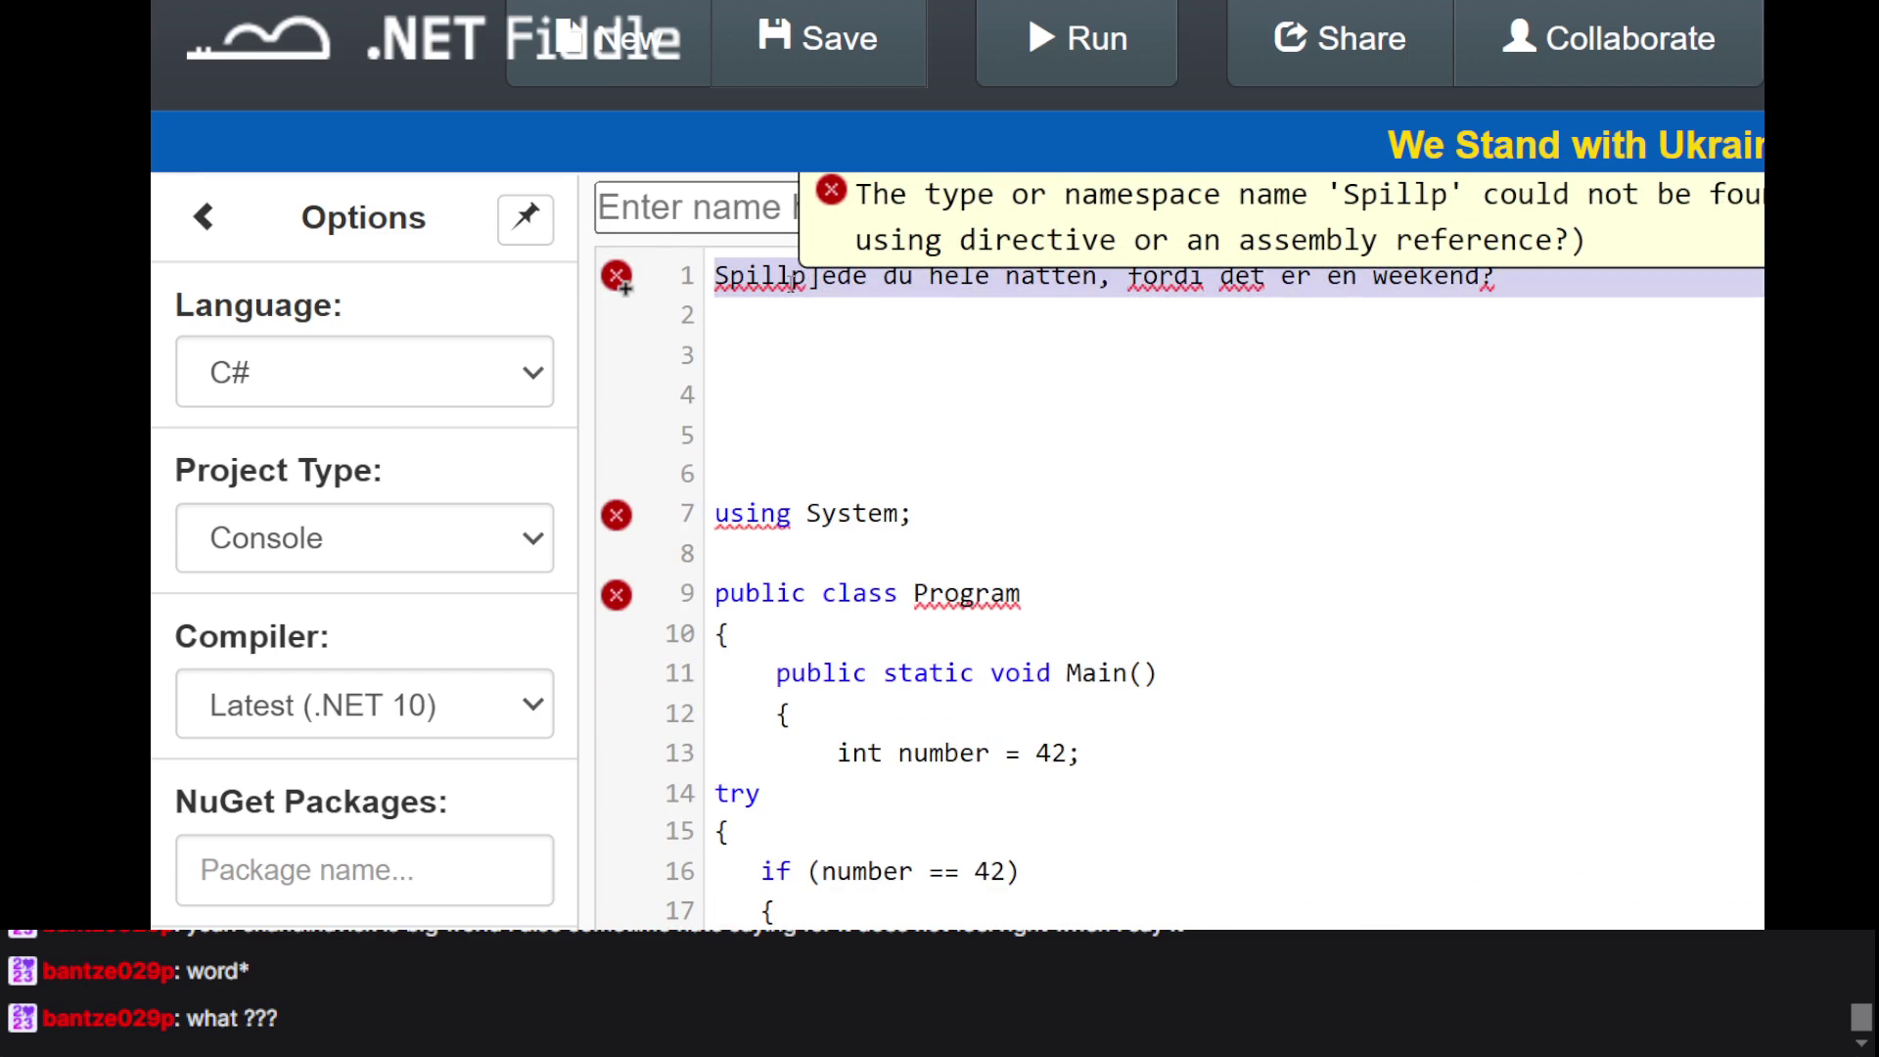
pyautogui.press('BackSpace')
pyautogui.write('p')
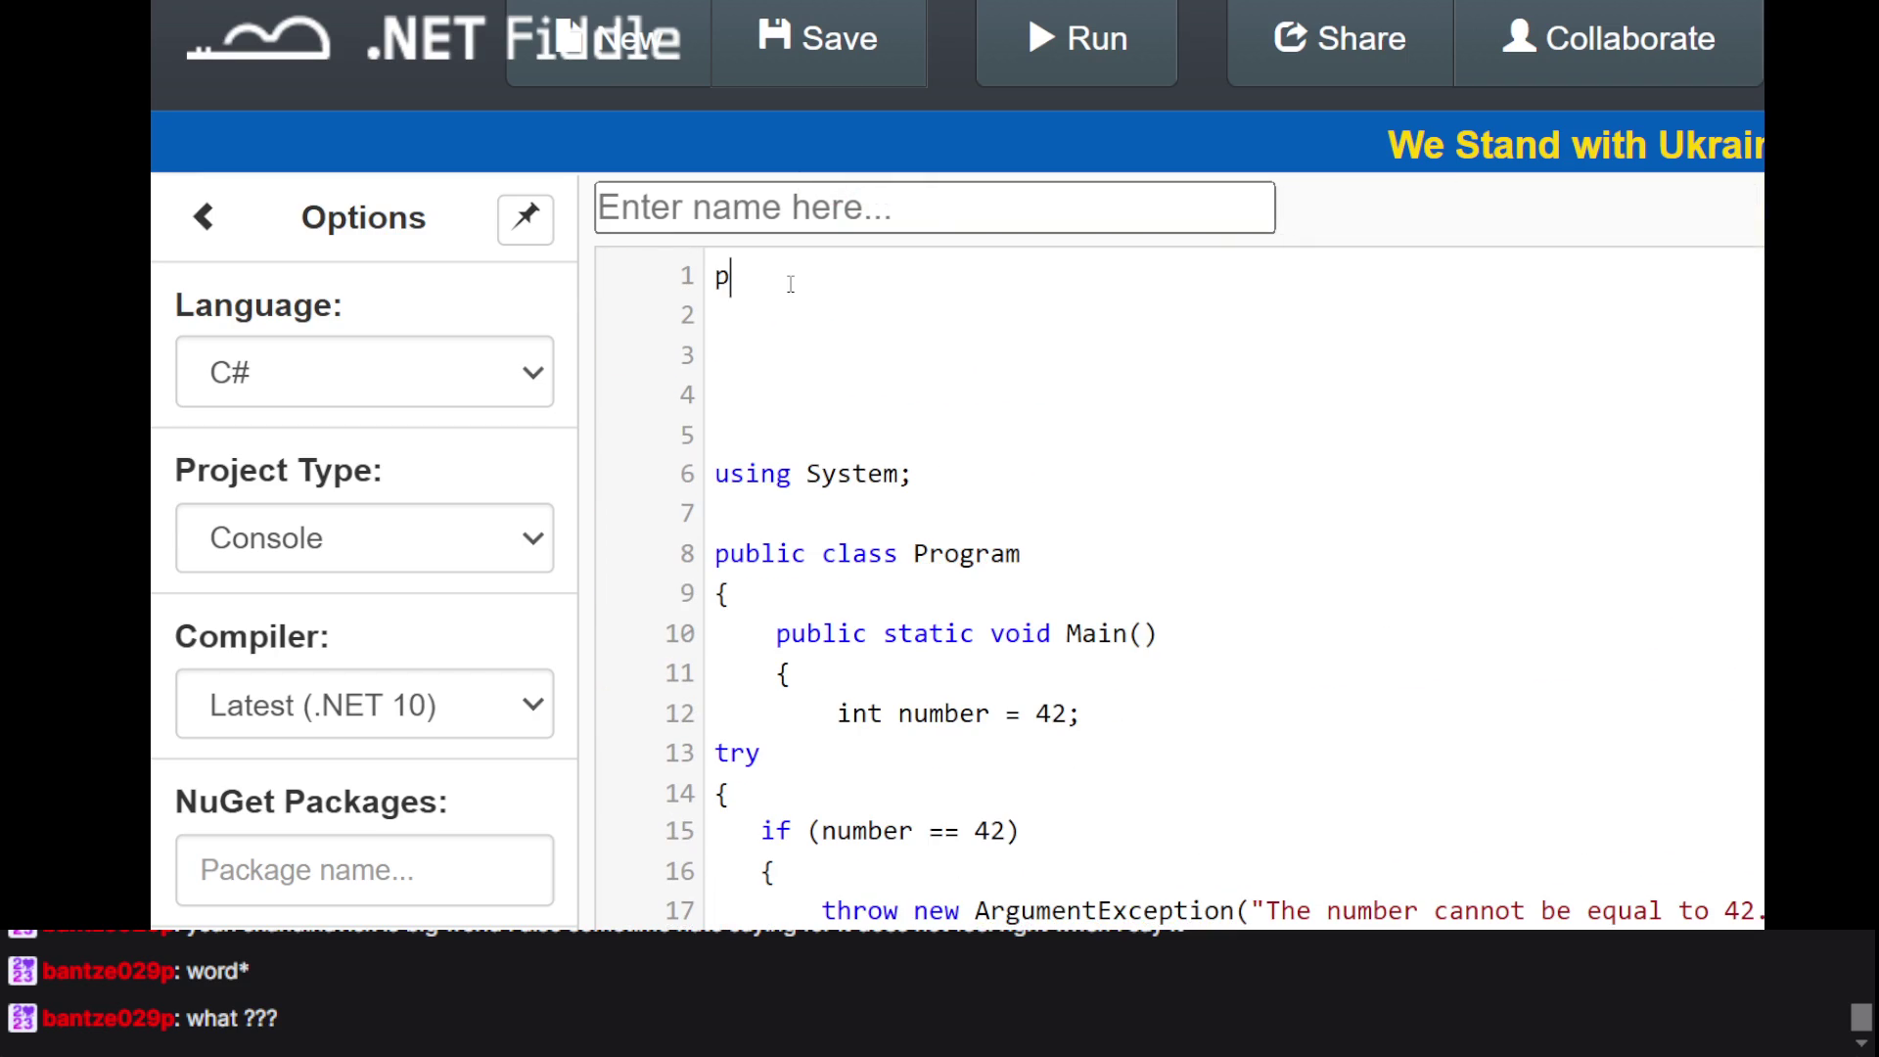
pyautogui.press('BackSpace')
pyautogui.write('P3')
pyautogui.press('BackSpace')
pyautogui.write('å jul dansk')
pyautogui.write('er')
pyautogui.press('BackSpace')
pyautogui.press('BackSpace')
pyautogui.press('BackSpace')
pyautogui.write('u ')
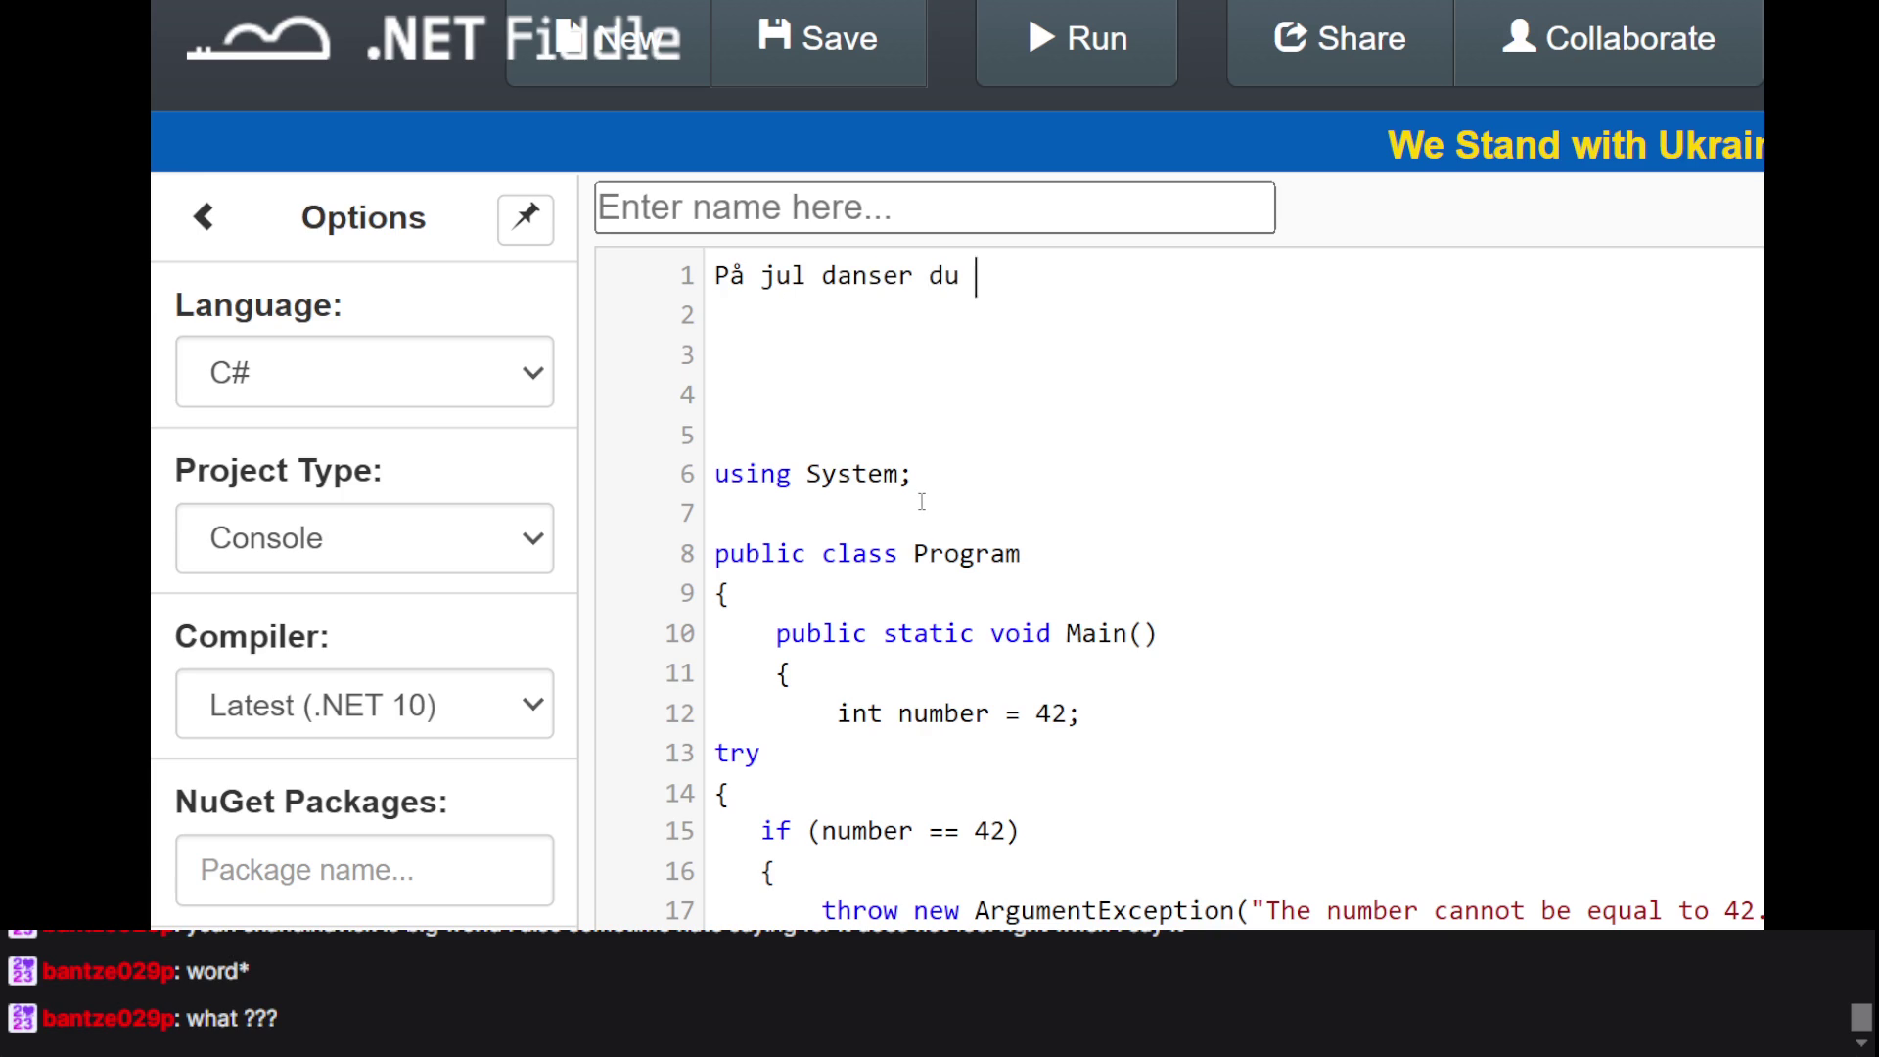
pyautogui.write('omkring træ')
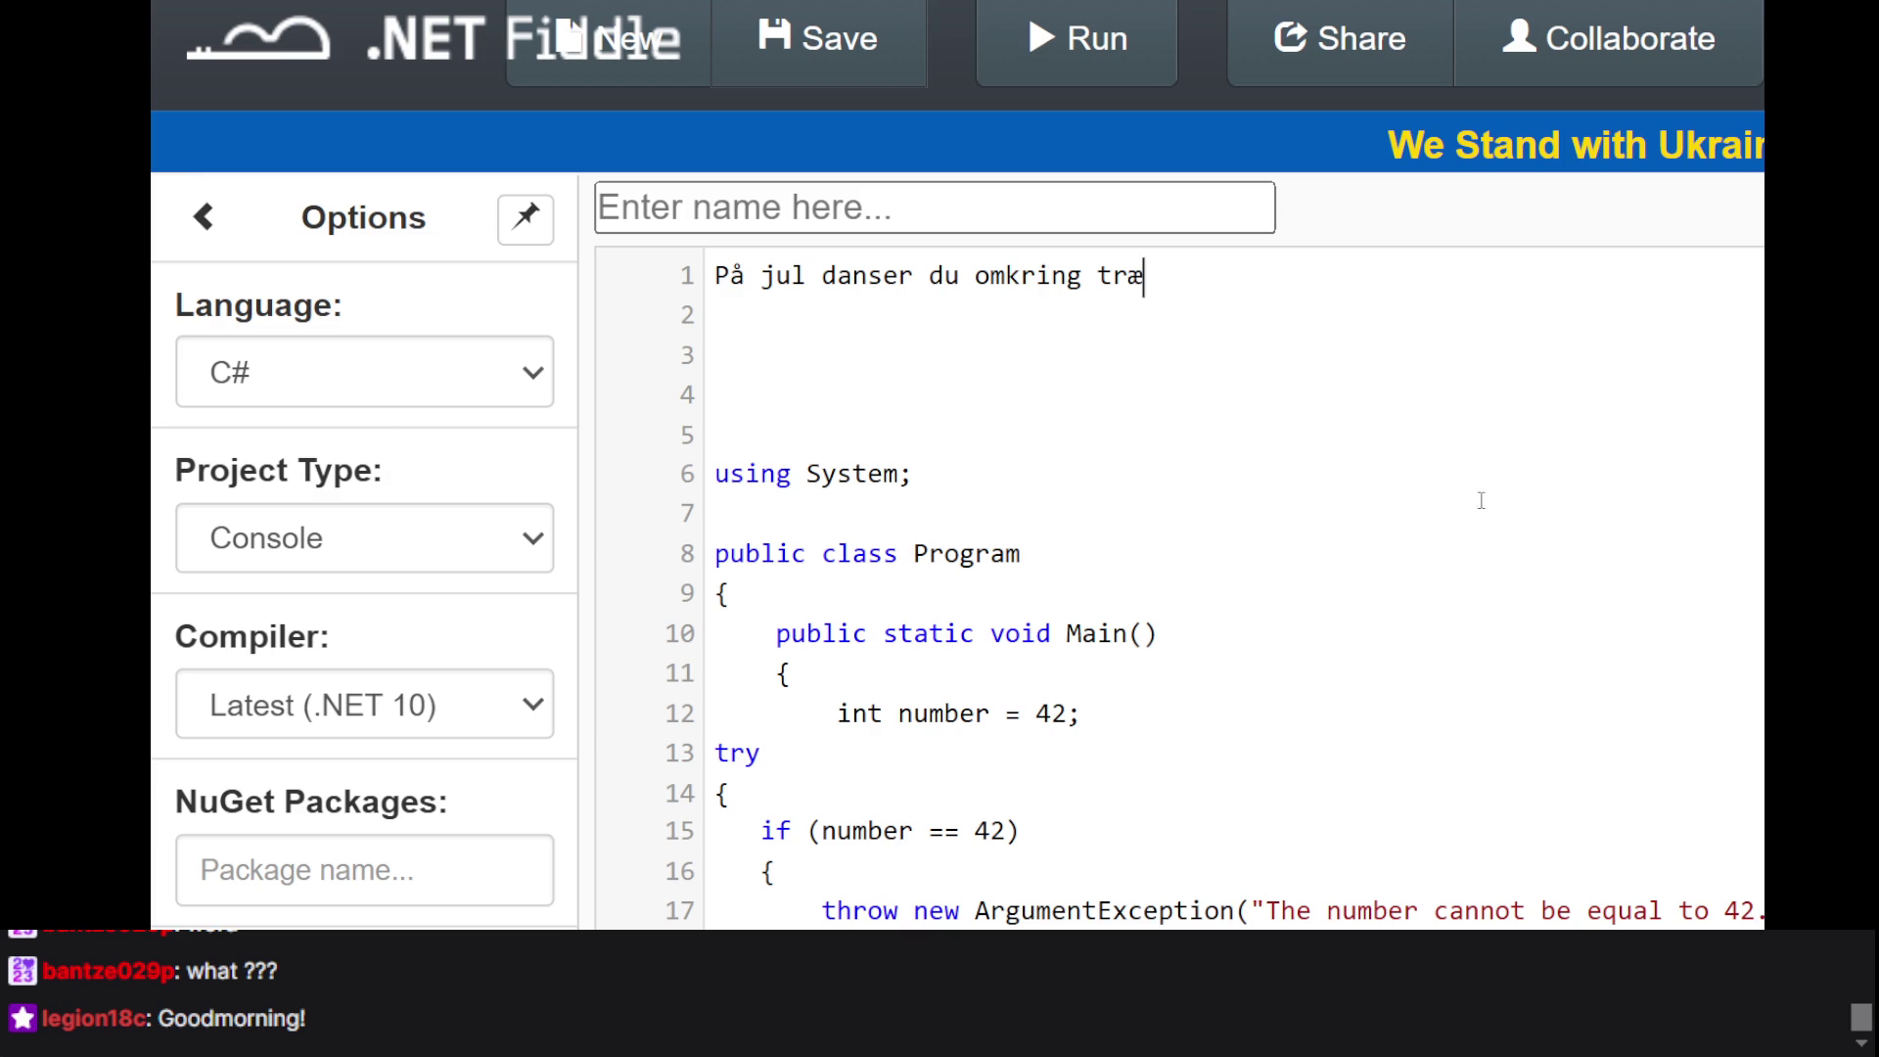
pyautogui.click(1499, 729)
pyautogui.click(1657, 589)
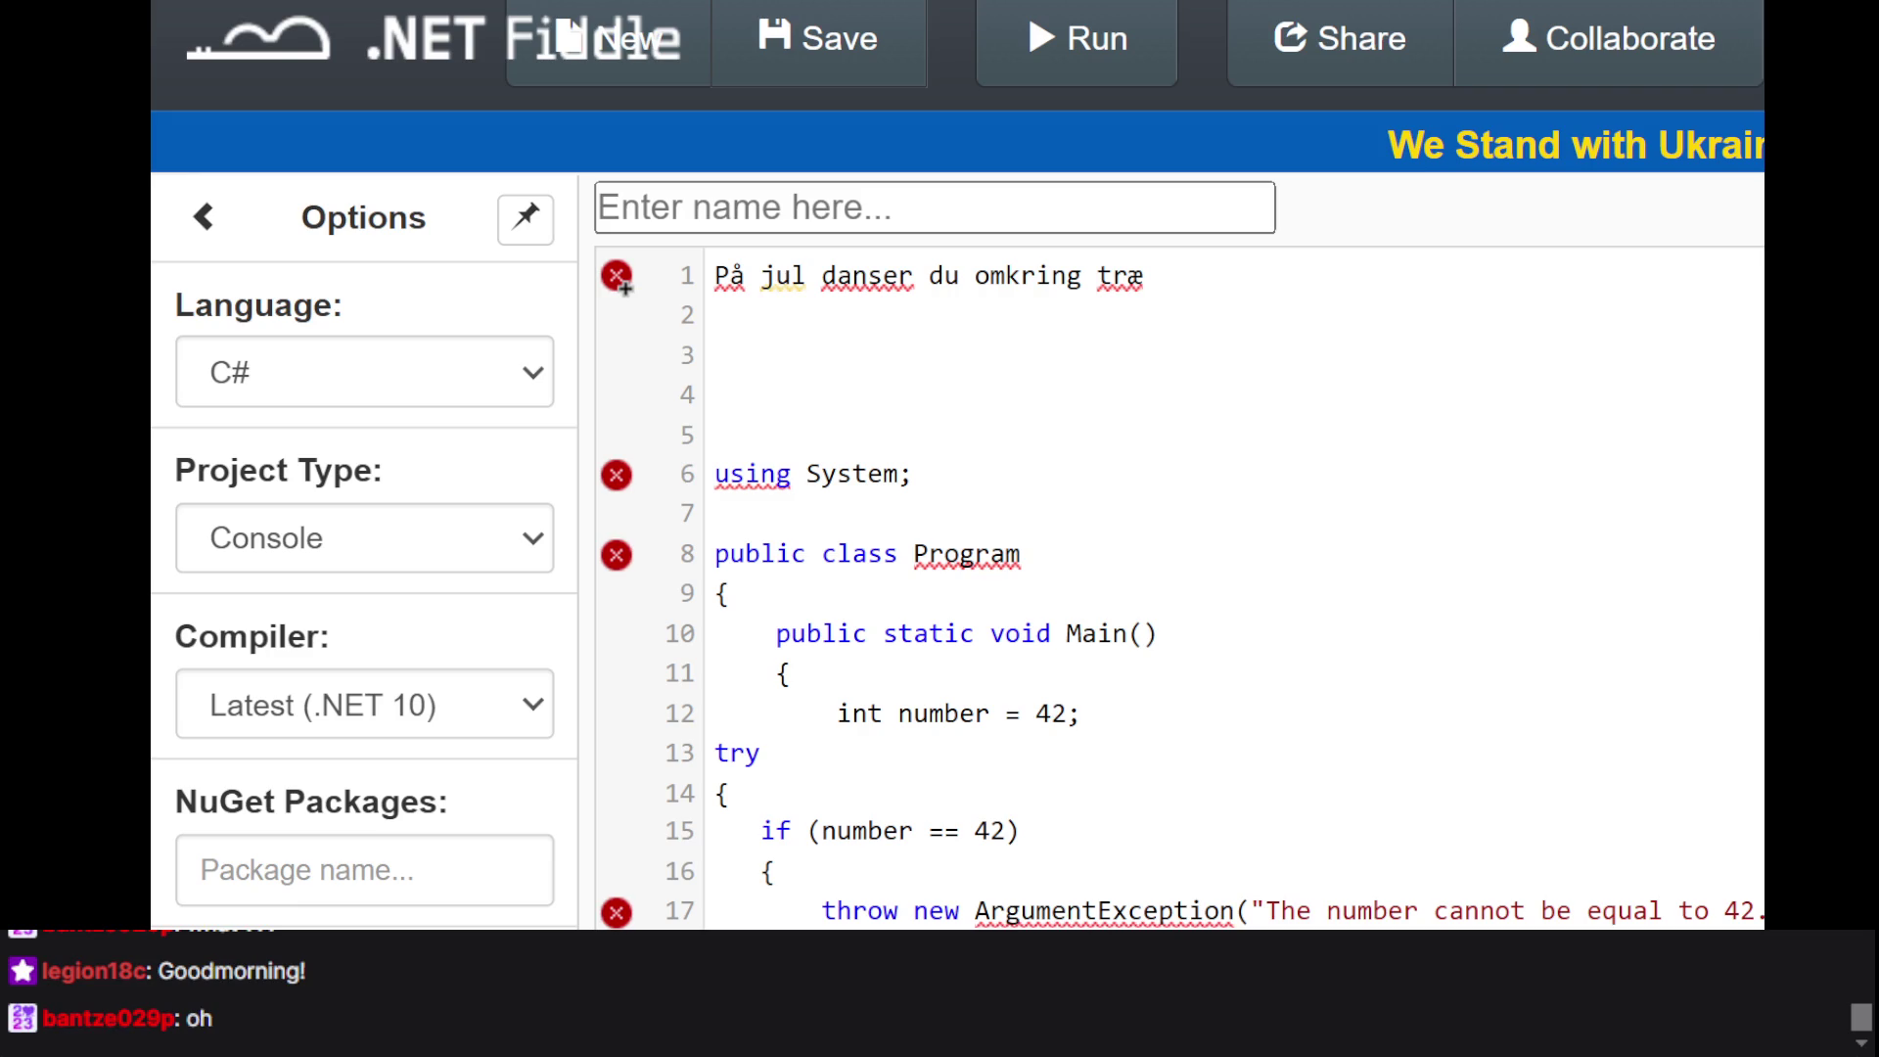
# - Change the sentence's last word from 'træ' to 'træet' in the .NET Fiddle editor
pyautogui.click(1282, 482)
pyautogui.click(1245, 323)
pyautogui.write('t')
pyautogui.click(1732, 428)
pyautogui.click(1654, 370)
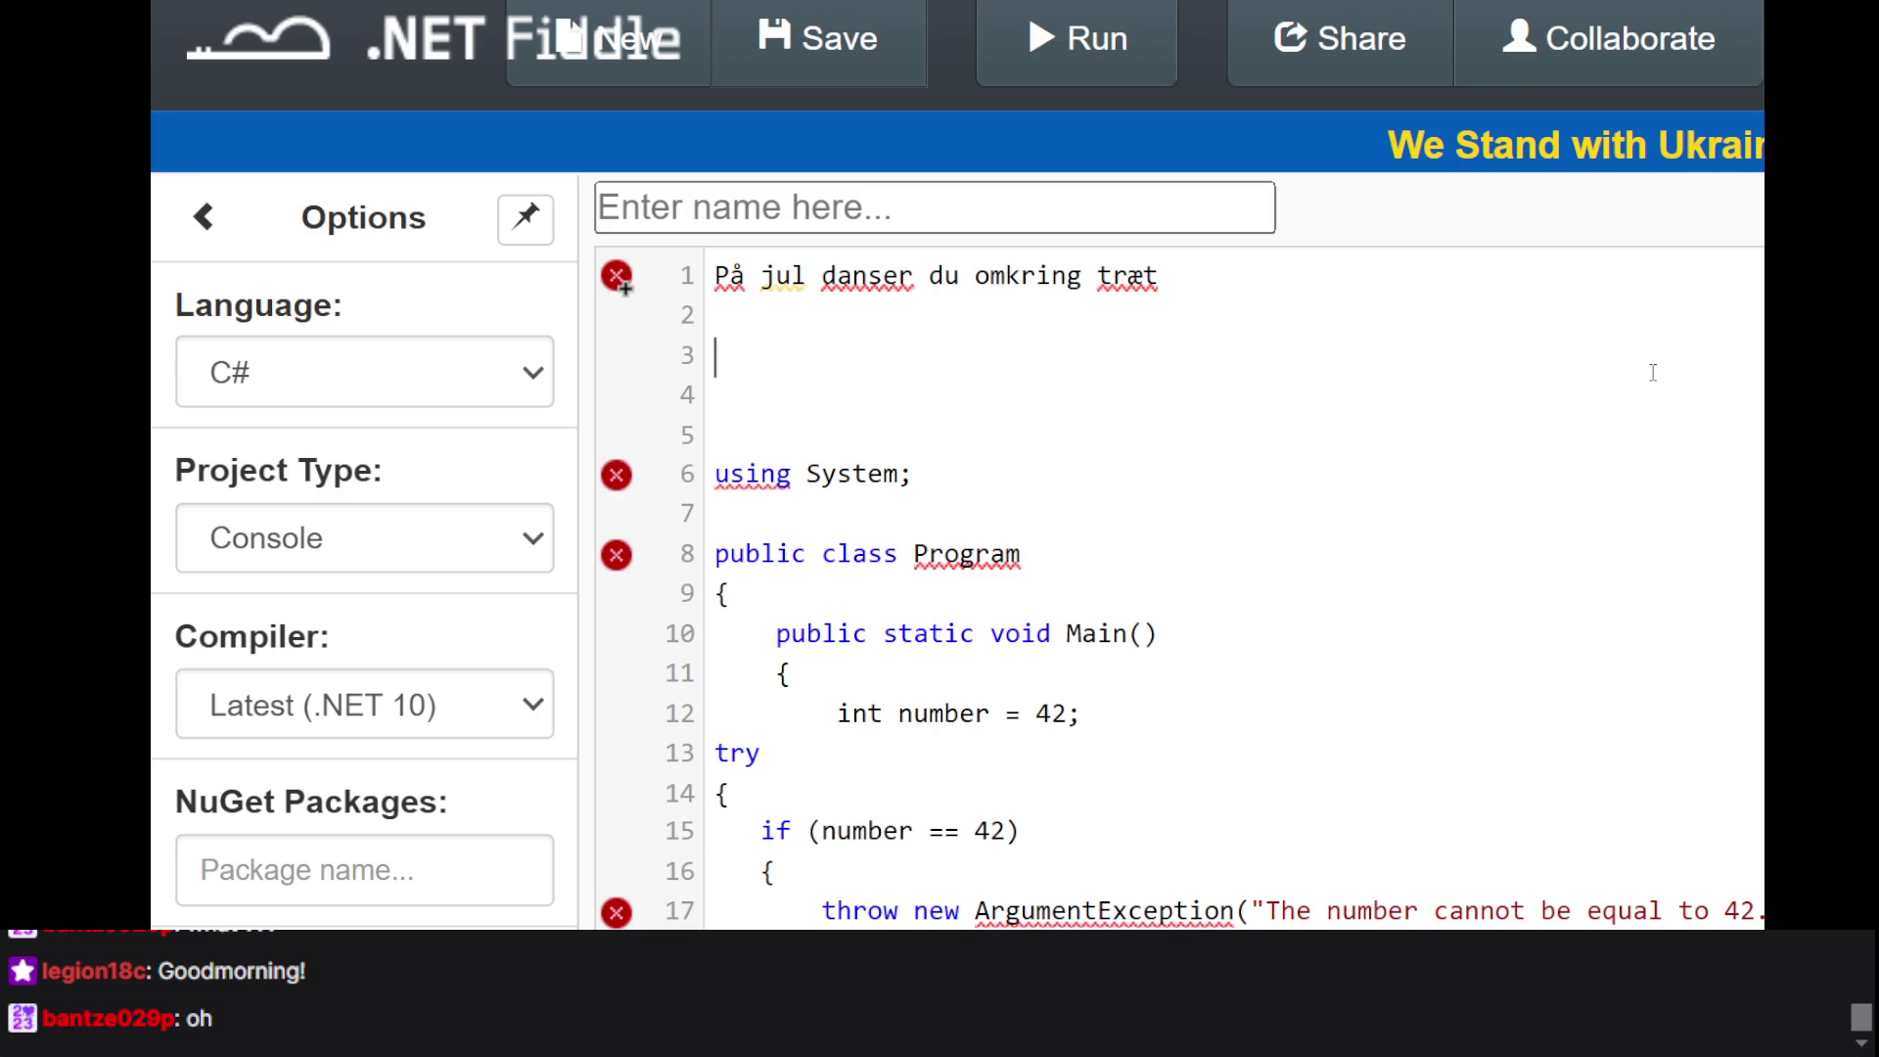
pyautogui.click(1143, 275)
pyautogui.write('e')
pyautogui.moveTo(1143, 275); pyautogui.dragTo(1342, 385)
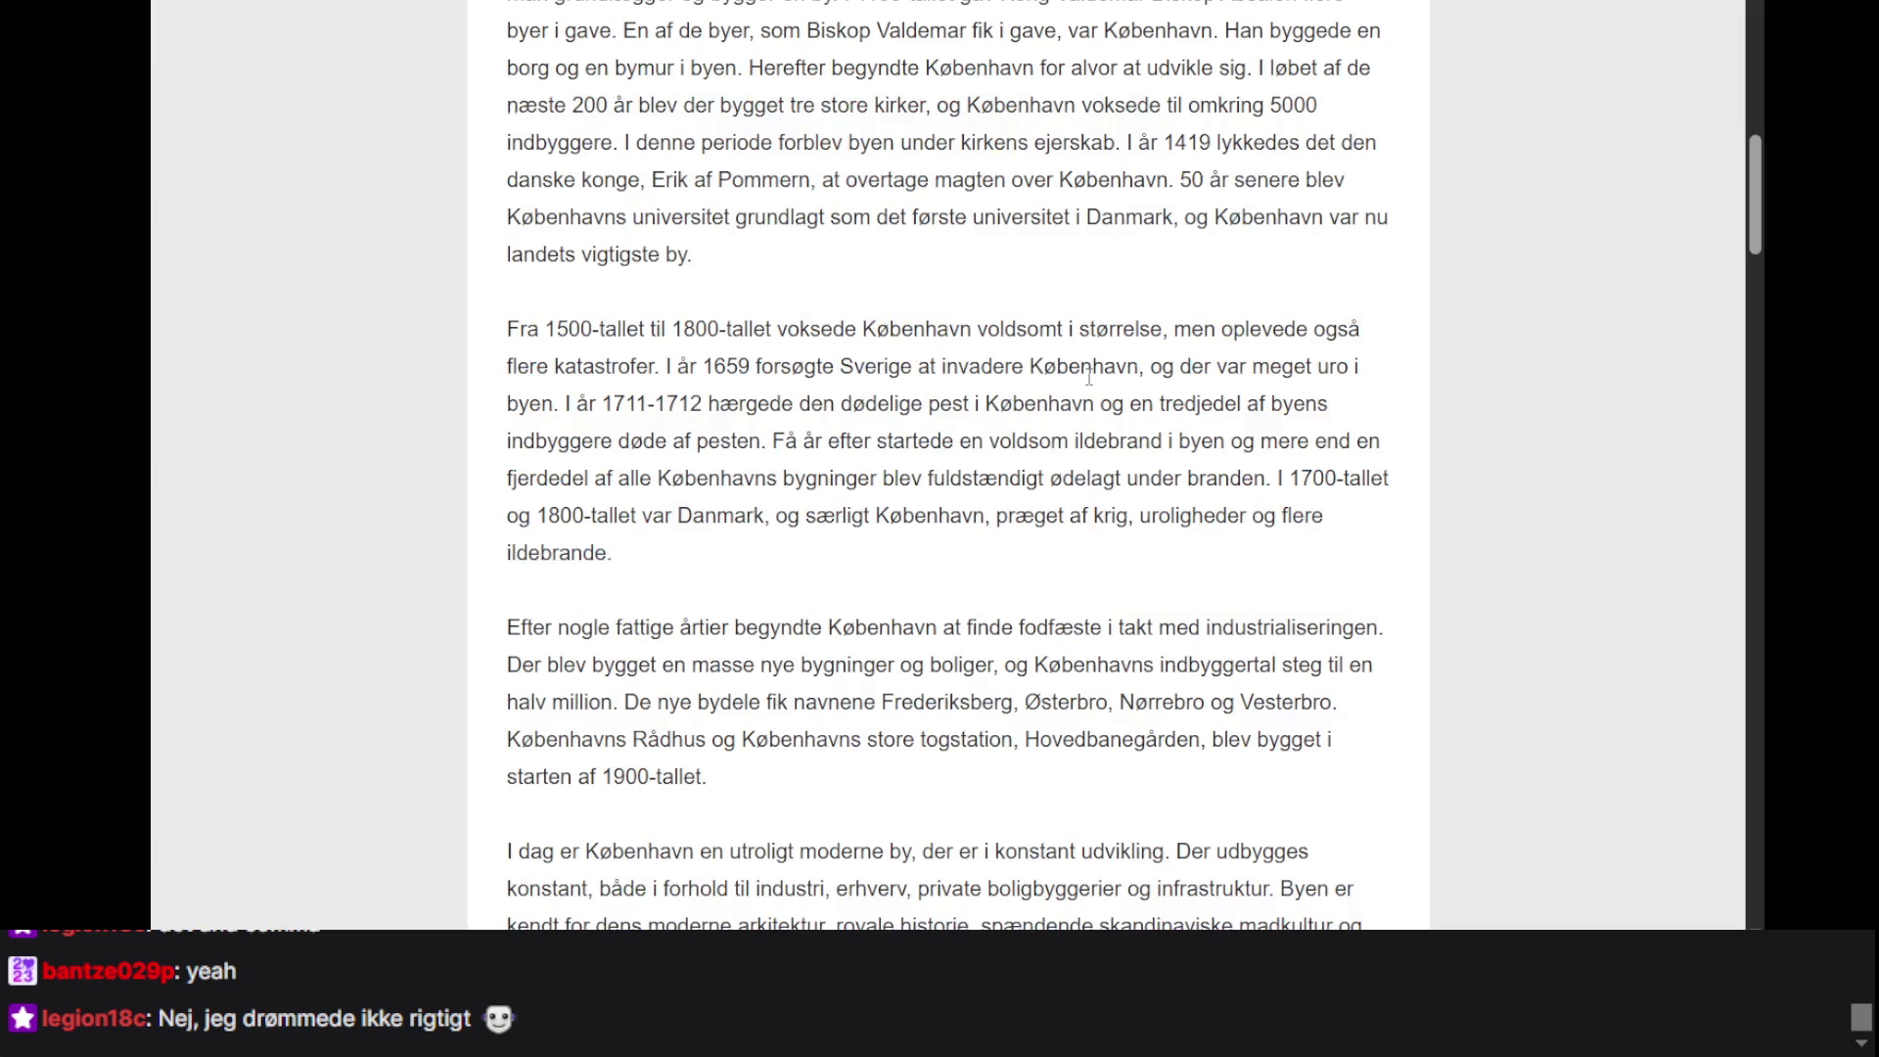
pyautogui.scroll(10, 1089, 377)
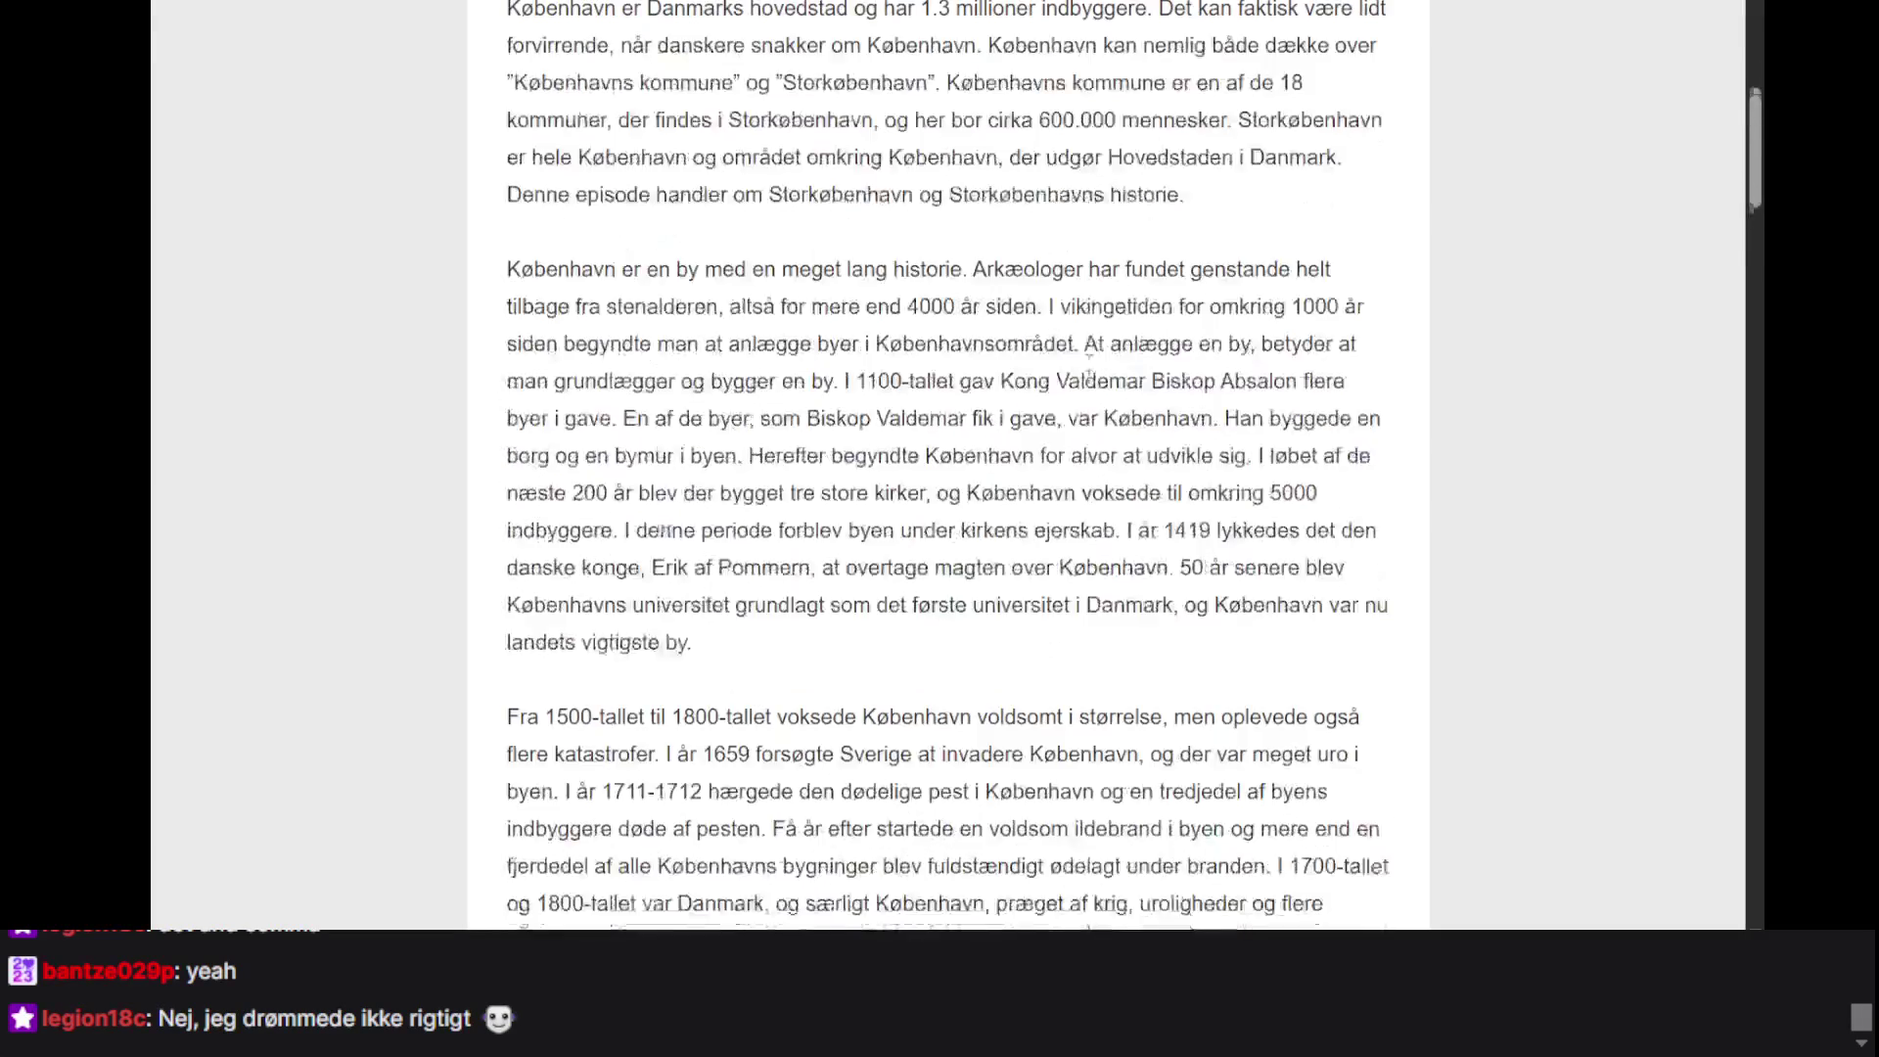
# - Scroll down the Copenhagen transcript to the listener comments thanking for the København text
pyautogui.scroll(-20, 1089, 377)
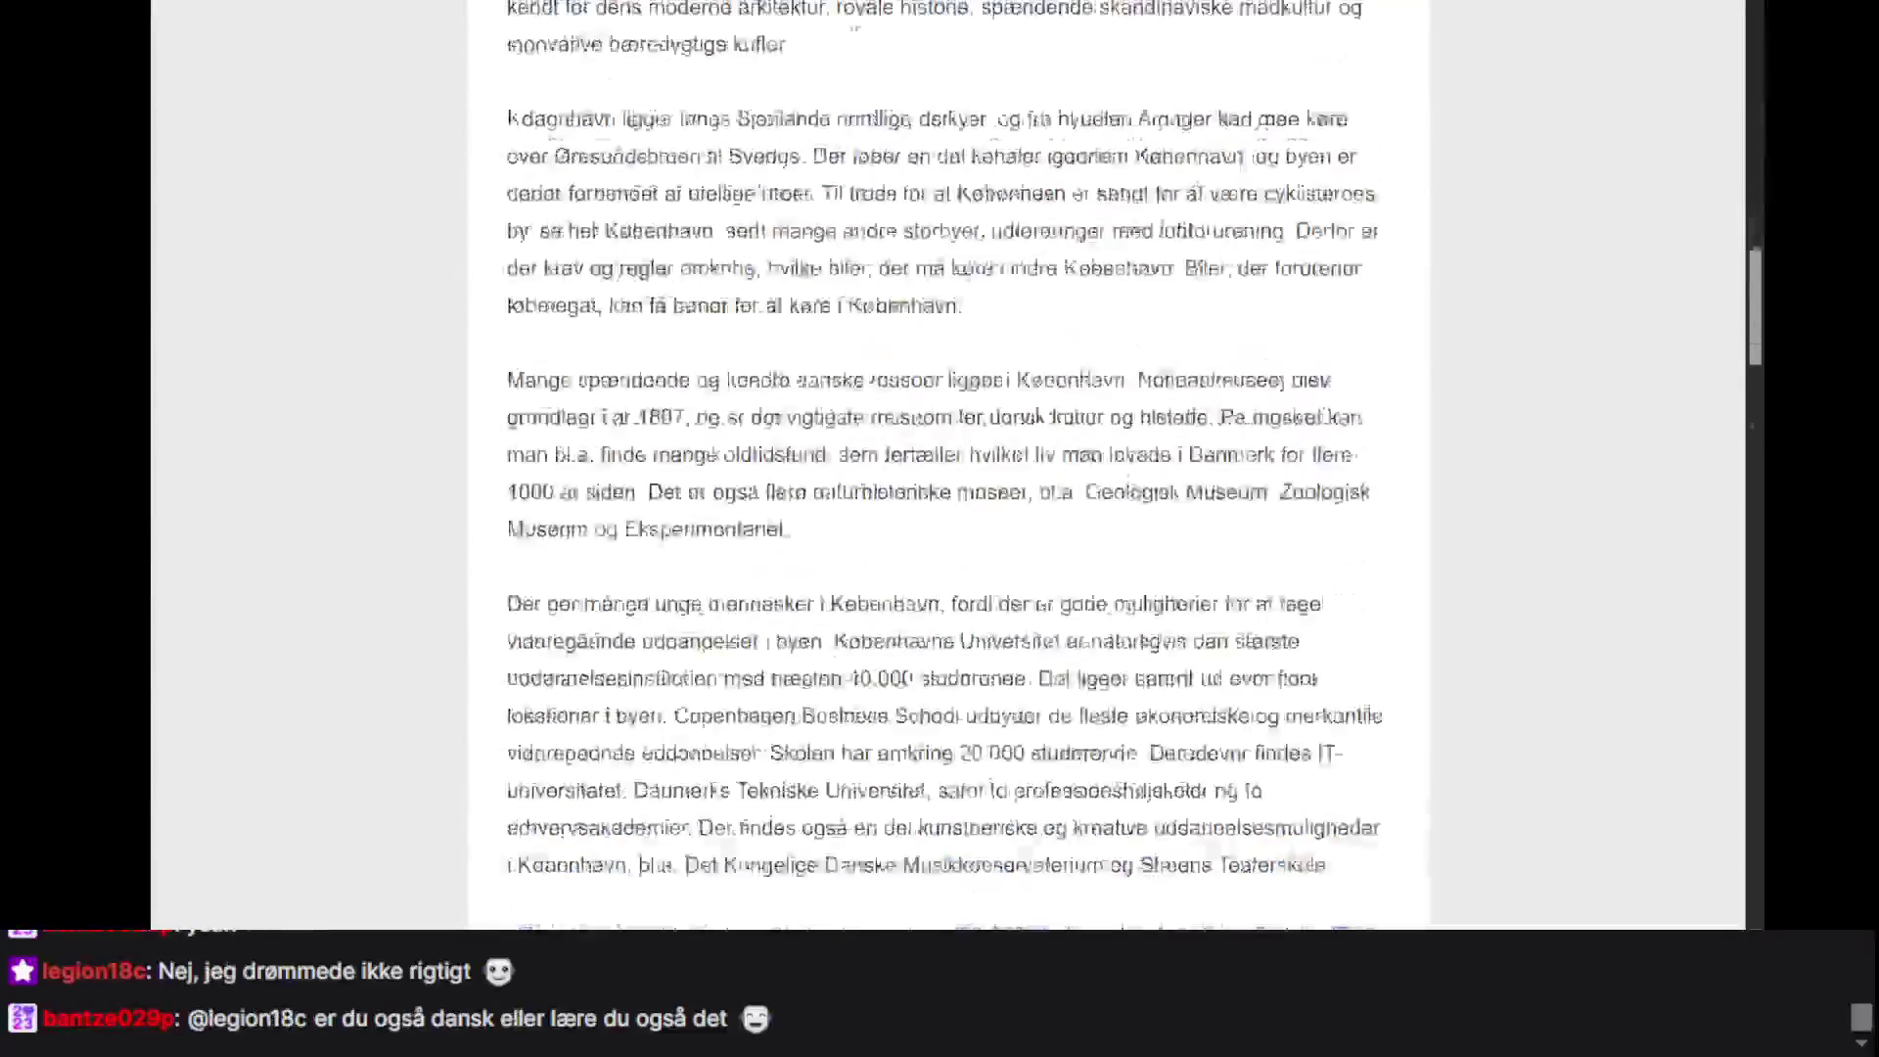
pyautogui.scroll(-7, 1089, 377)
pyautogui.scroll(3, 1086, 386)
pyautogui.scroll(-9, 1087, 385)
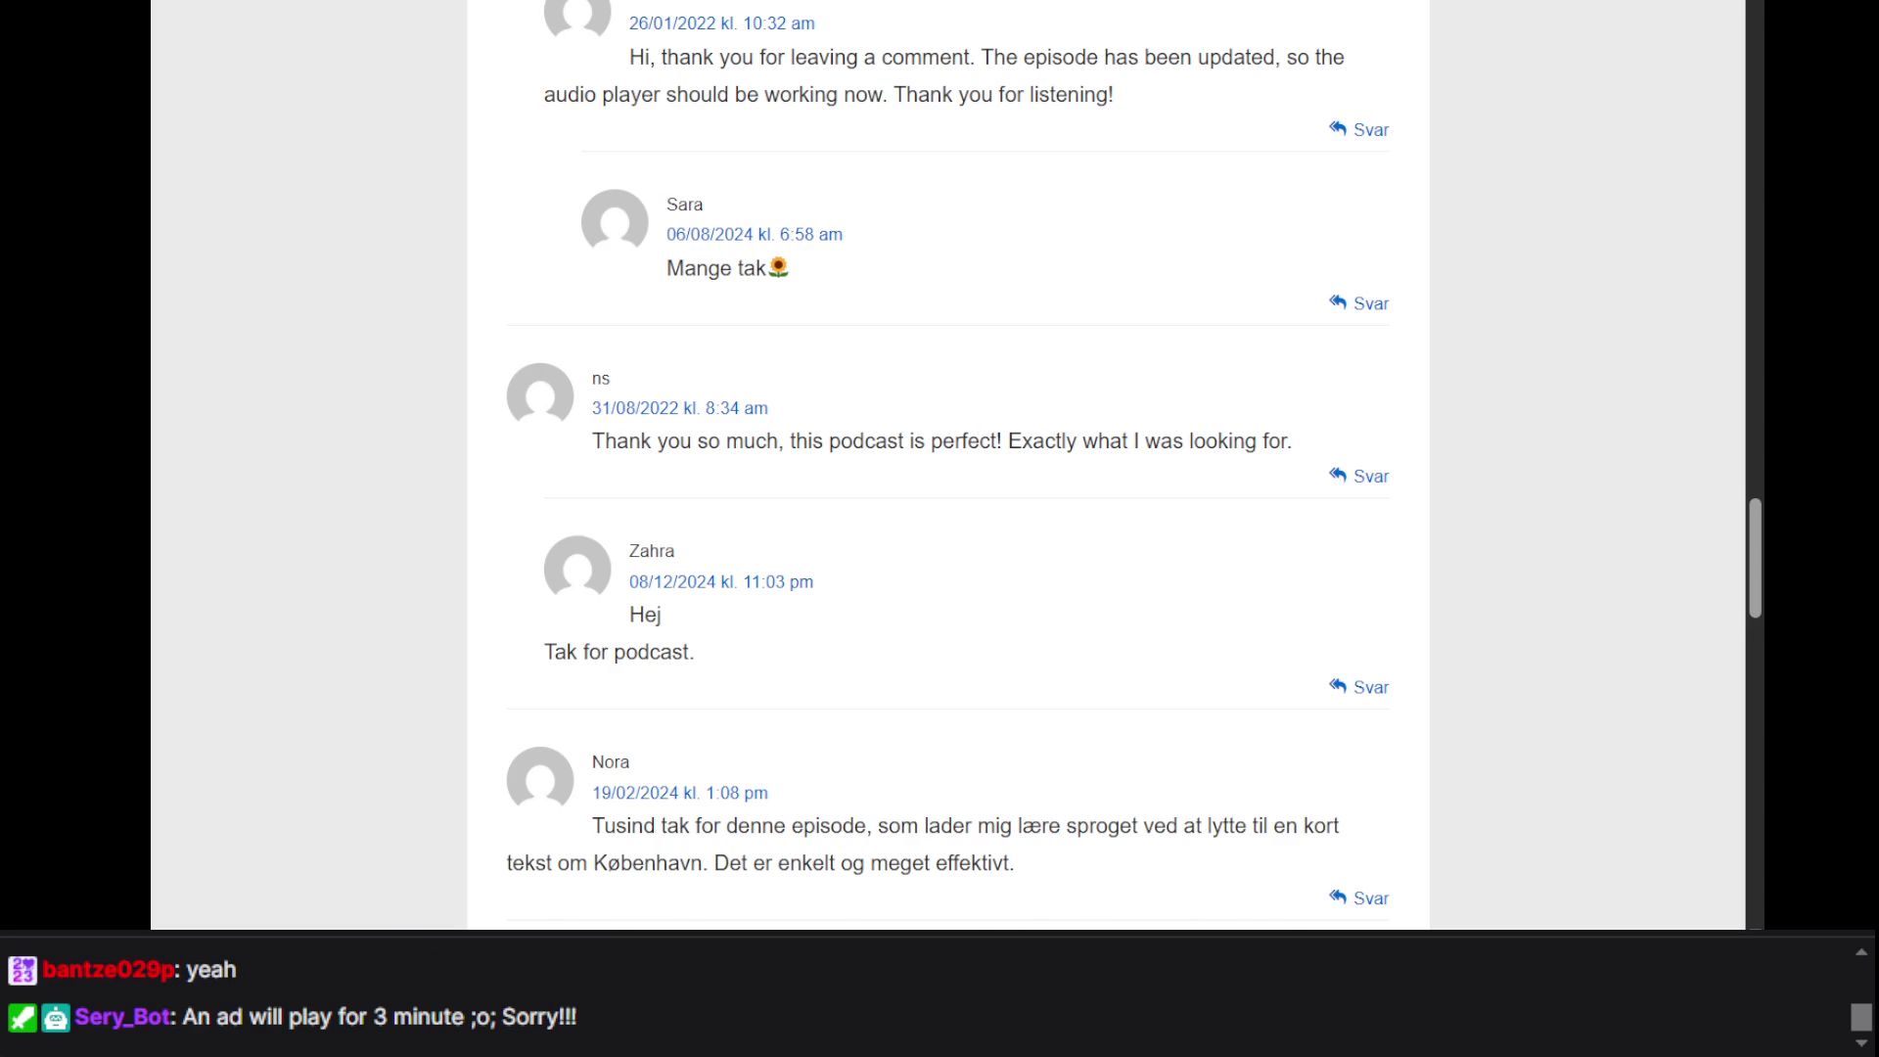
# - Jump back to the top of the '#2 Københavns historie' page, showing the player paused at 05:22
pyautogui.press('Home')
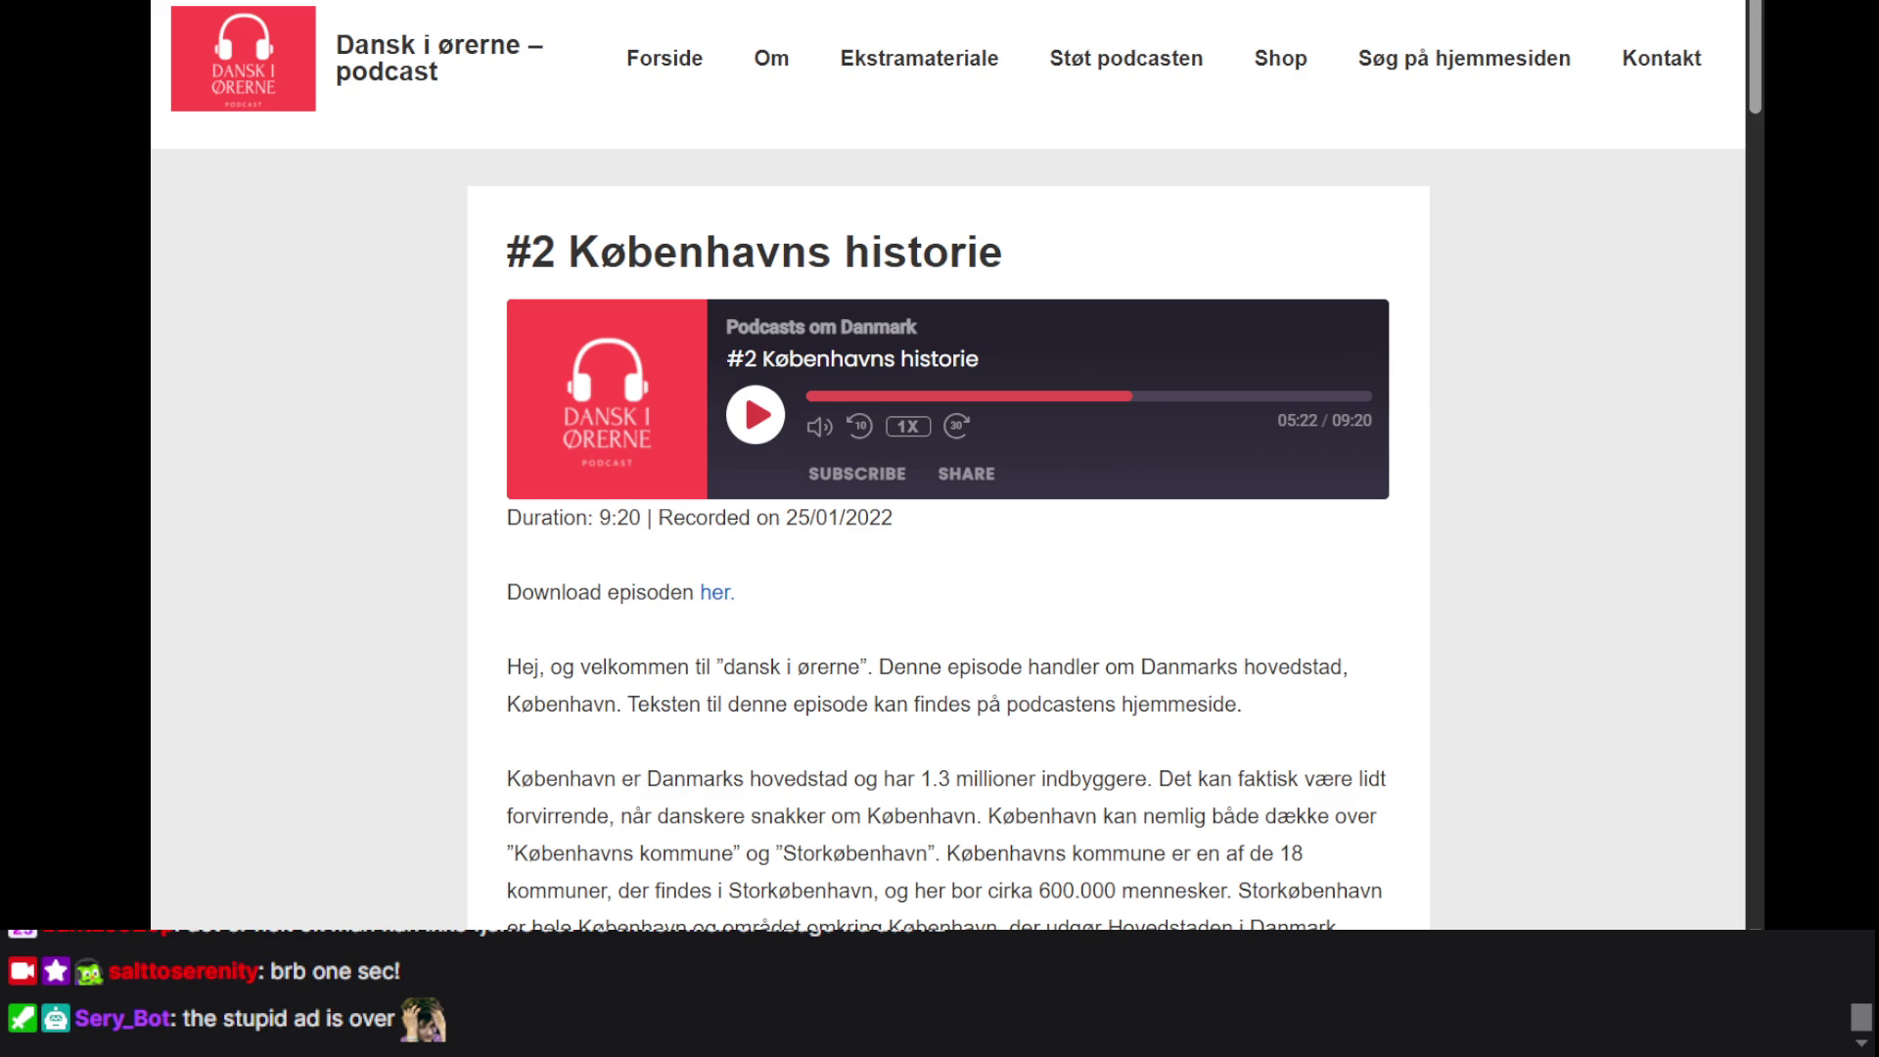
pyautogui.scroll(-1, 1439, 558)
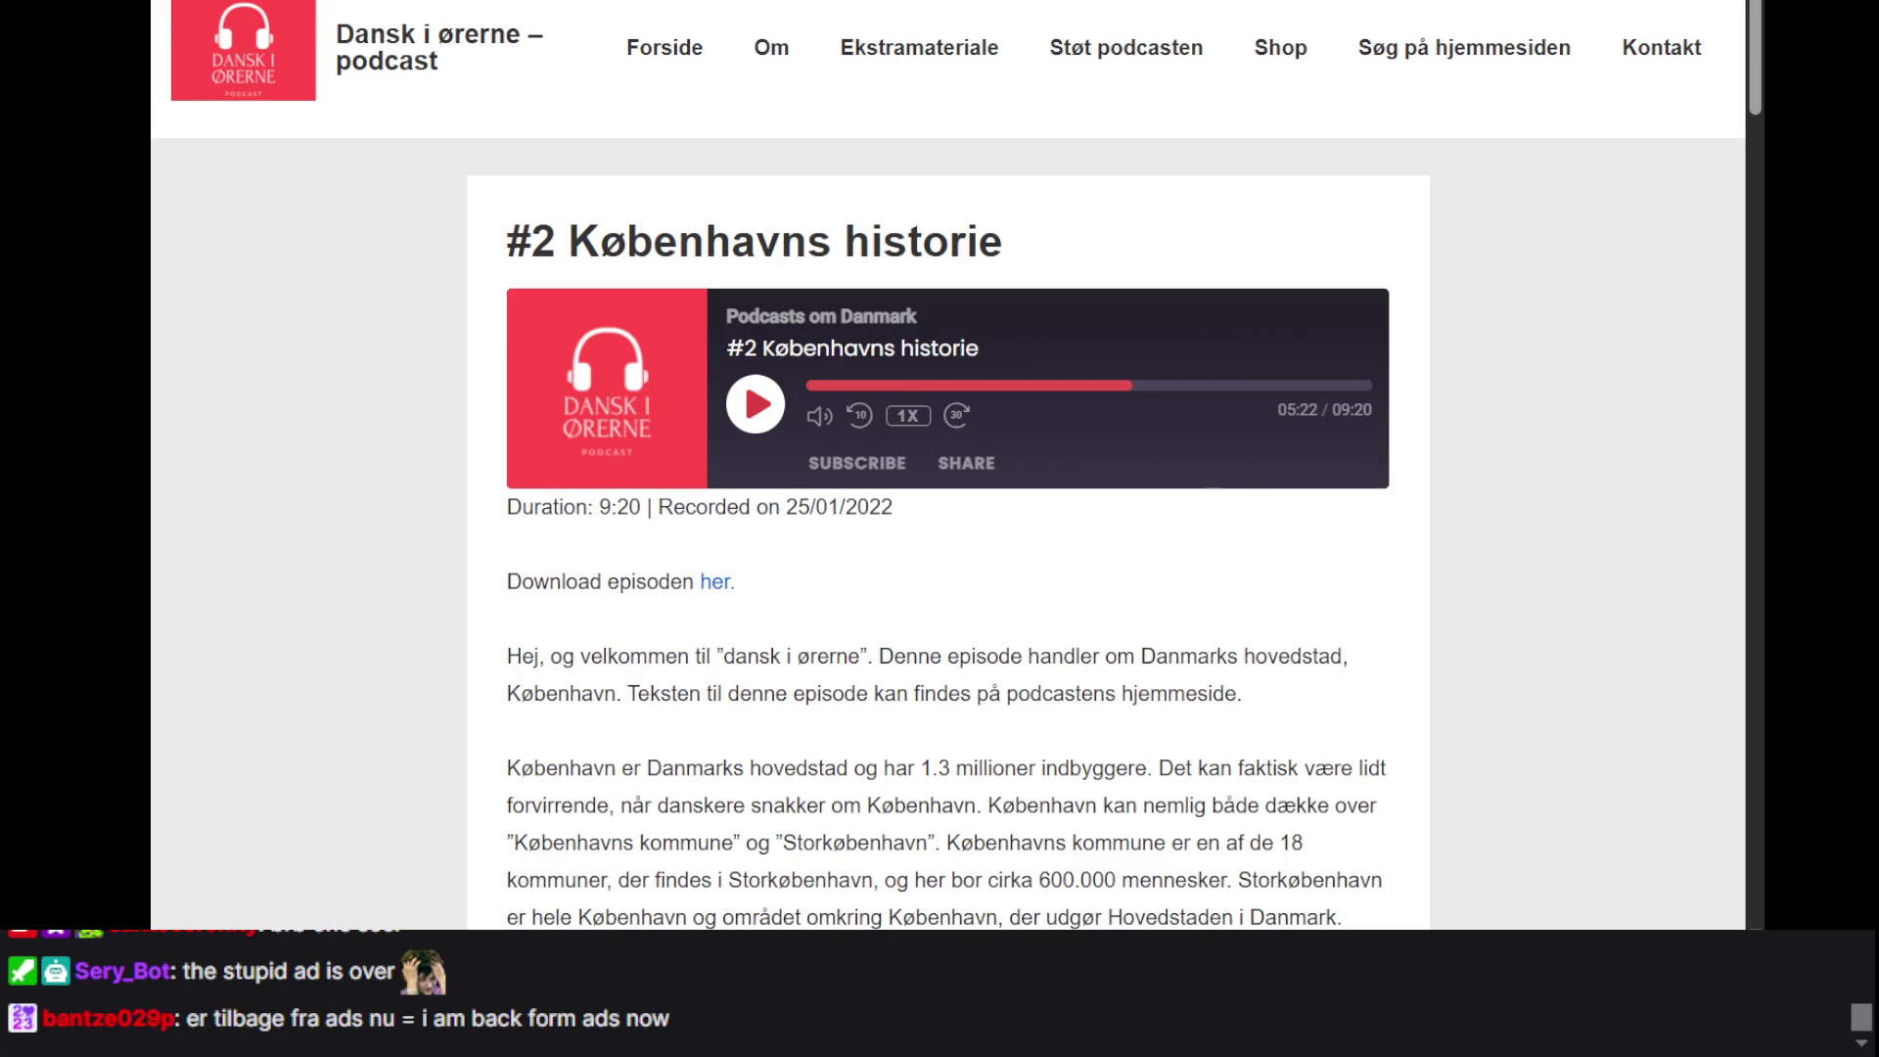
pyautogui.scroll(-4, 1717, 457)
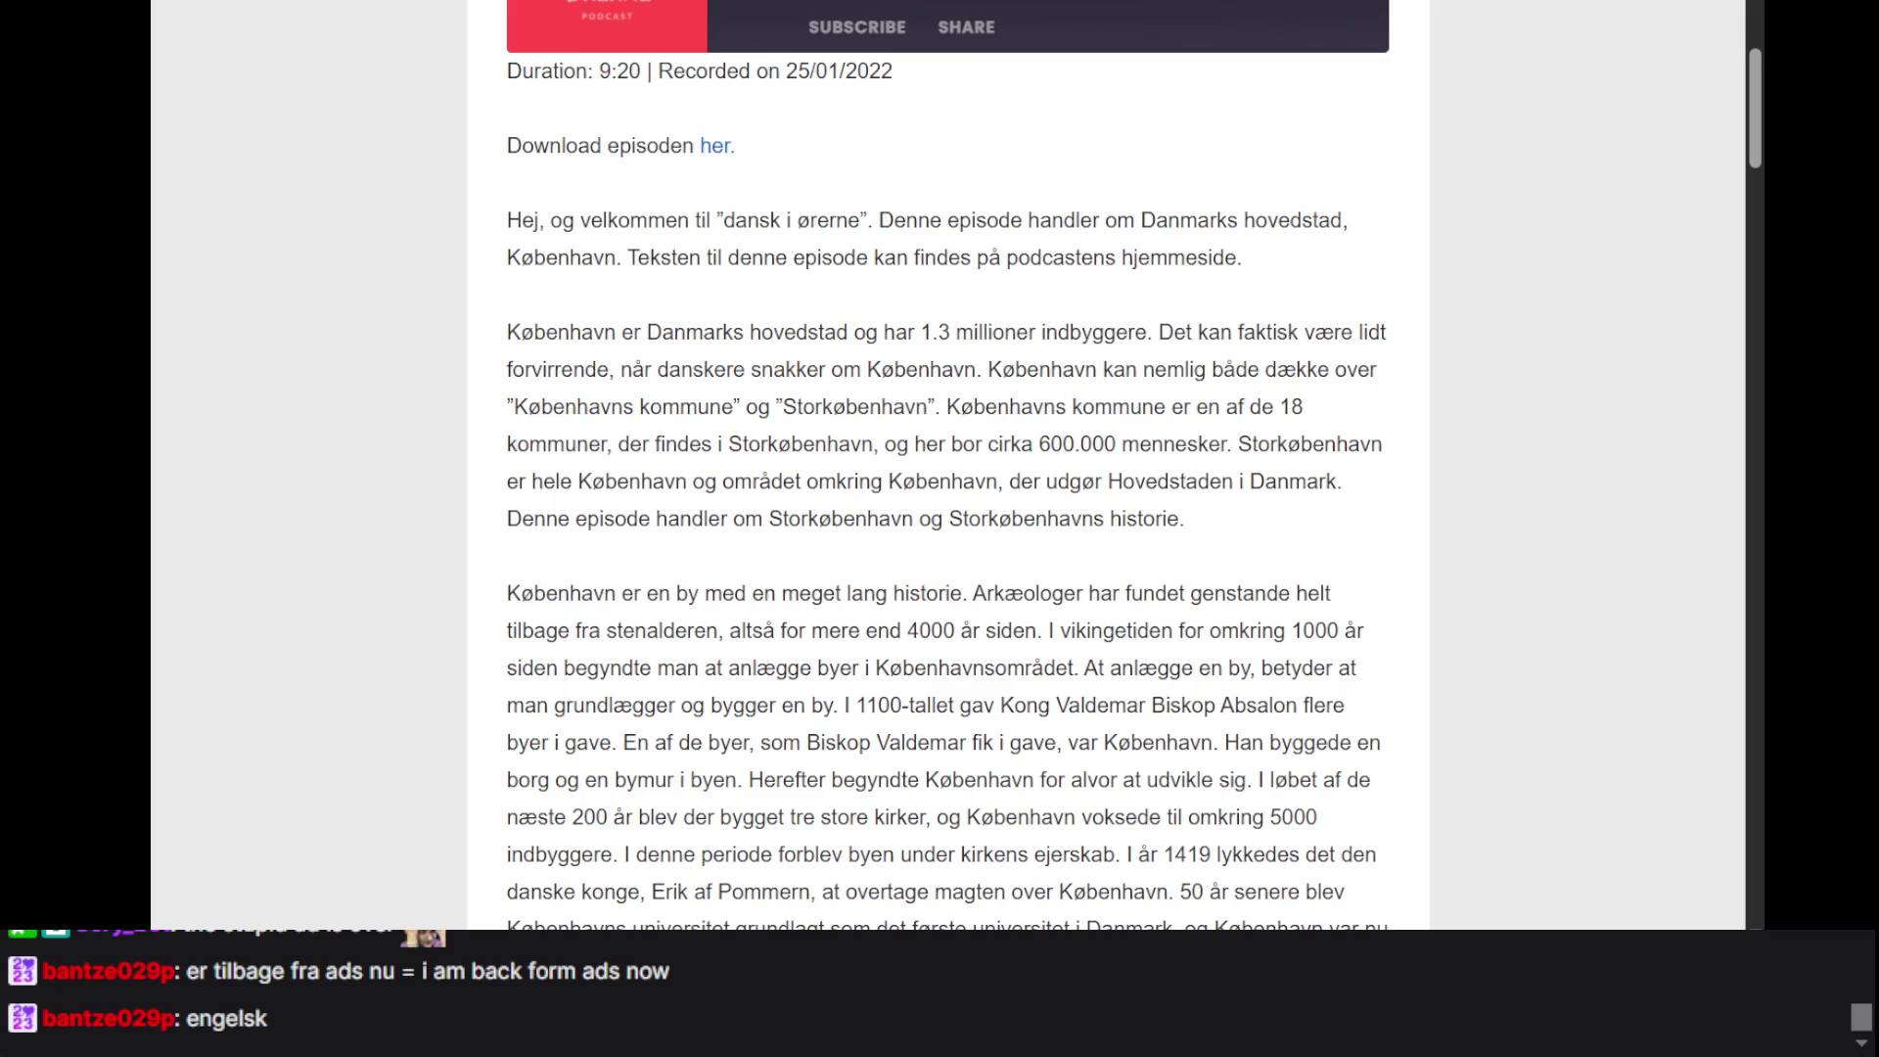
# - Highlight the paragraph on København's 1.3 million inhabitants, then clear the selection
pyautogui.tripleClick(1263, 407)
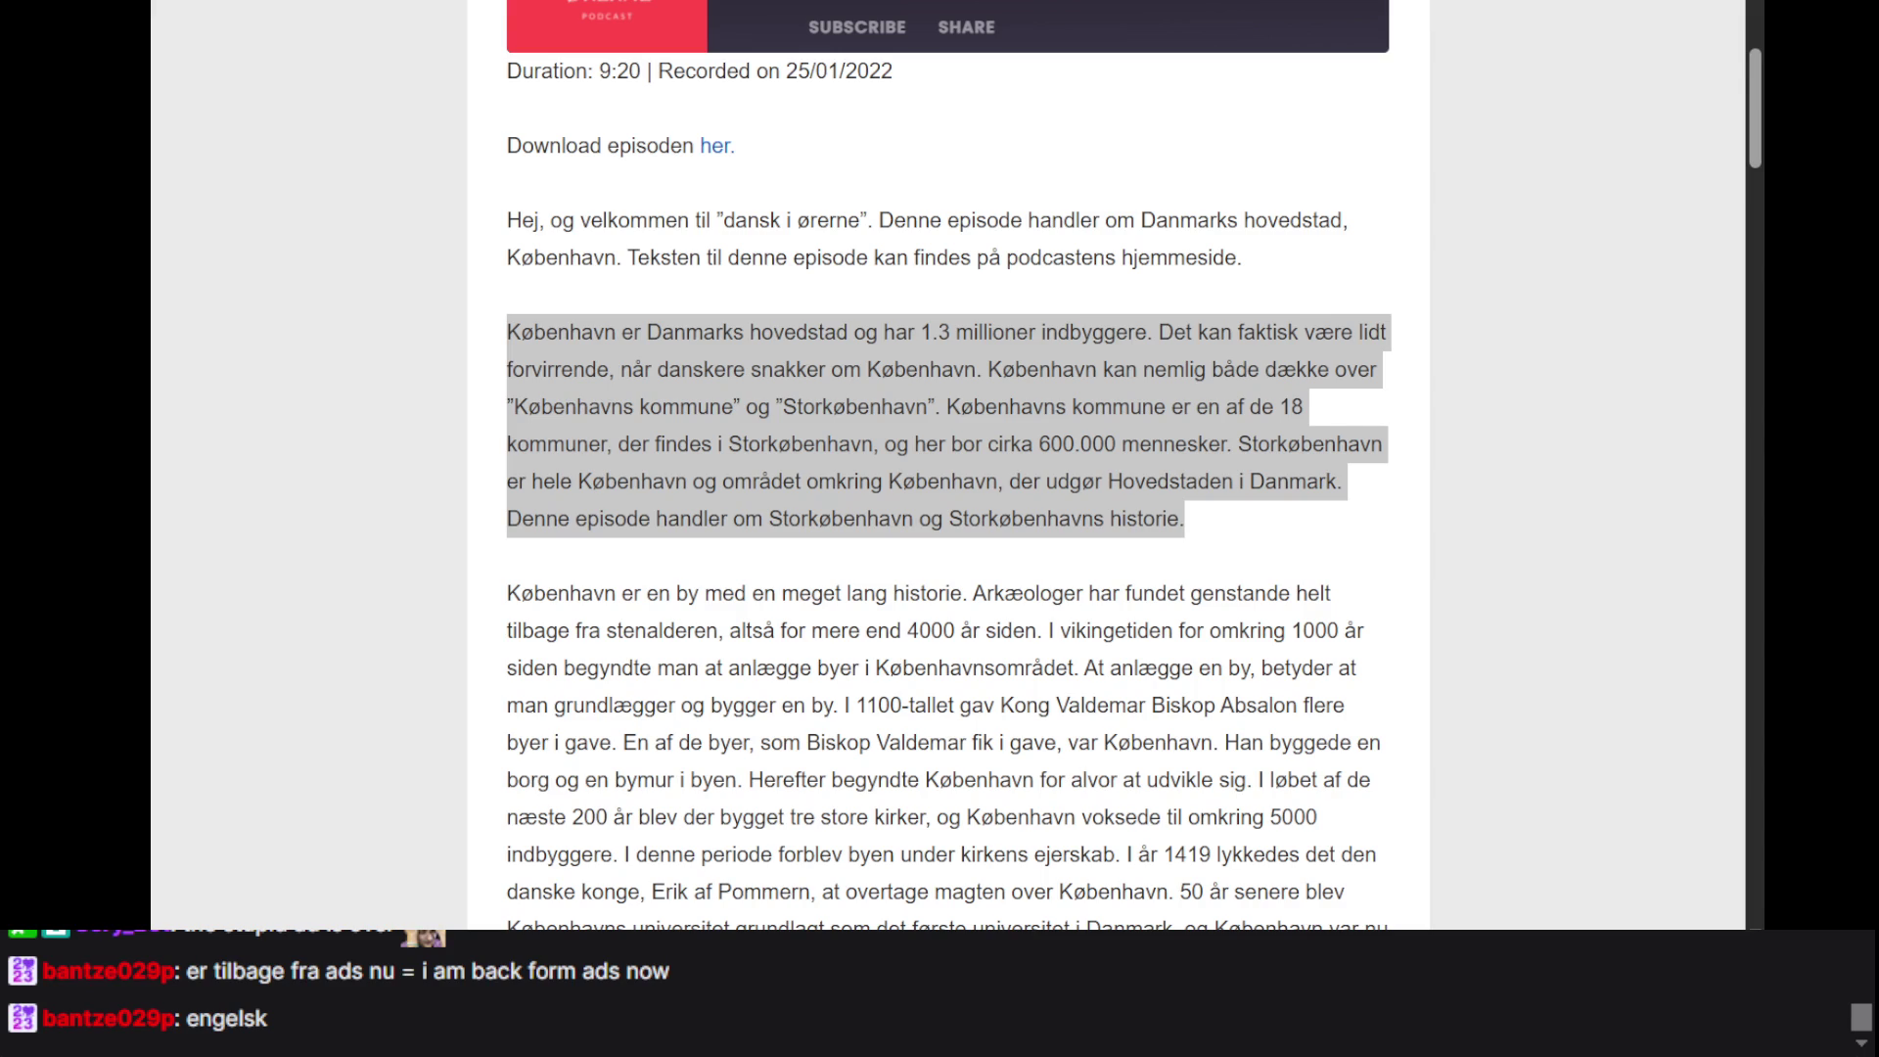
pyautogui.click(1265, 407)
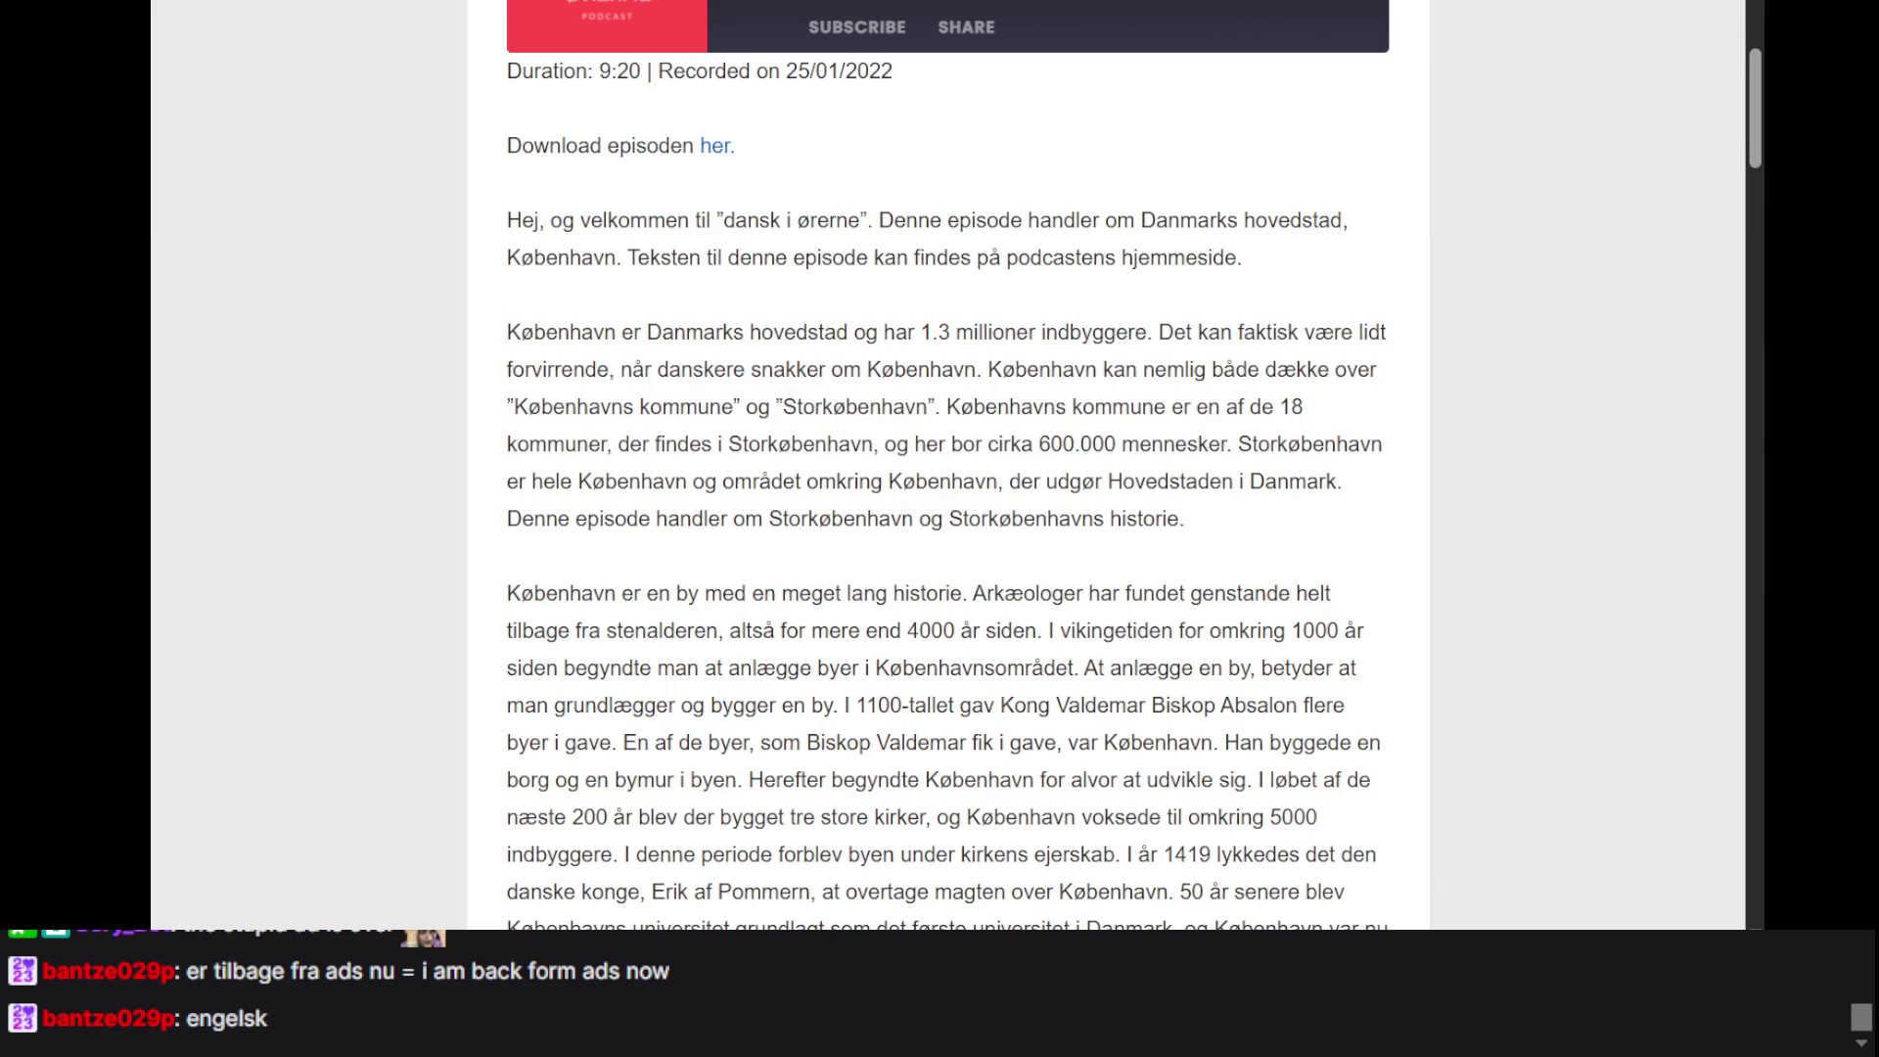
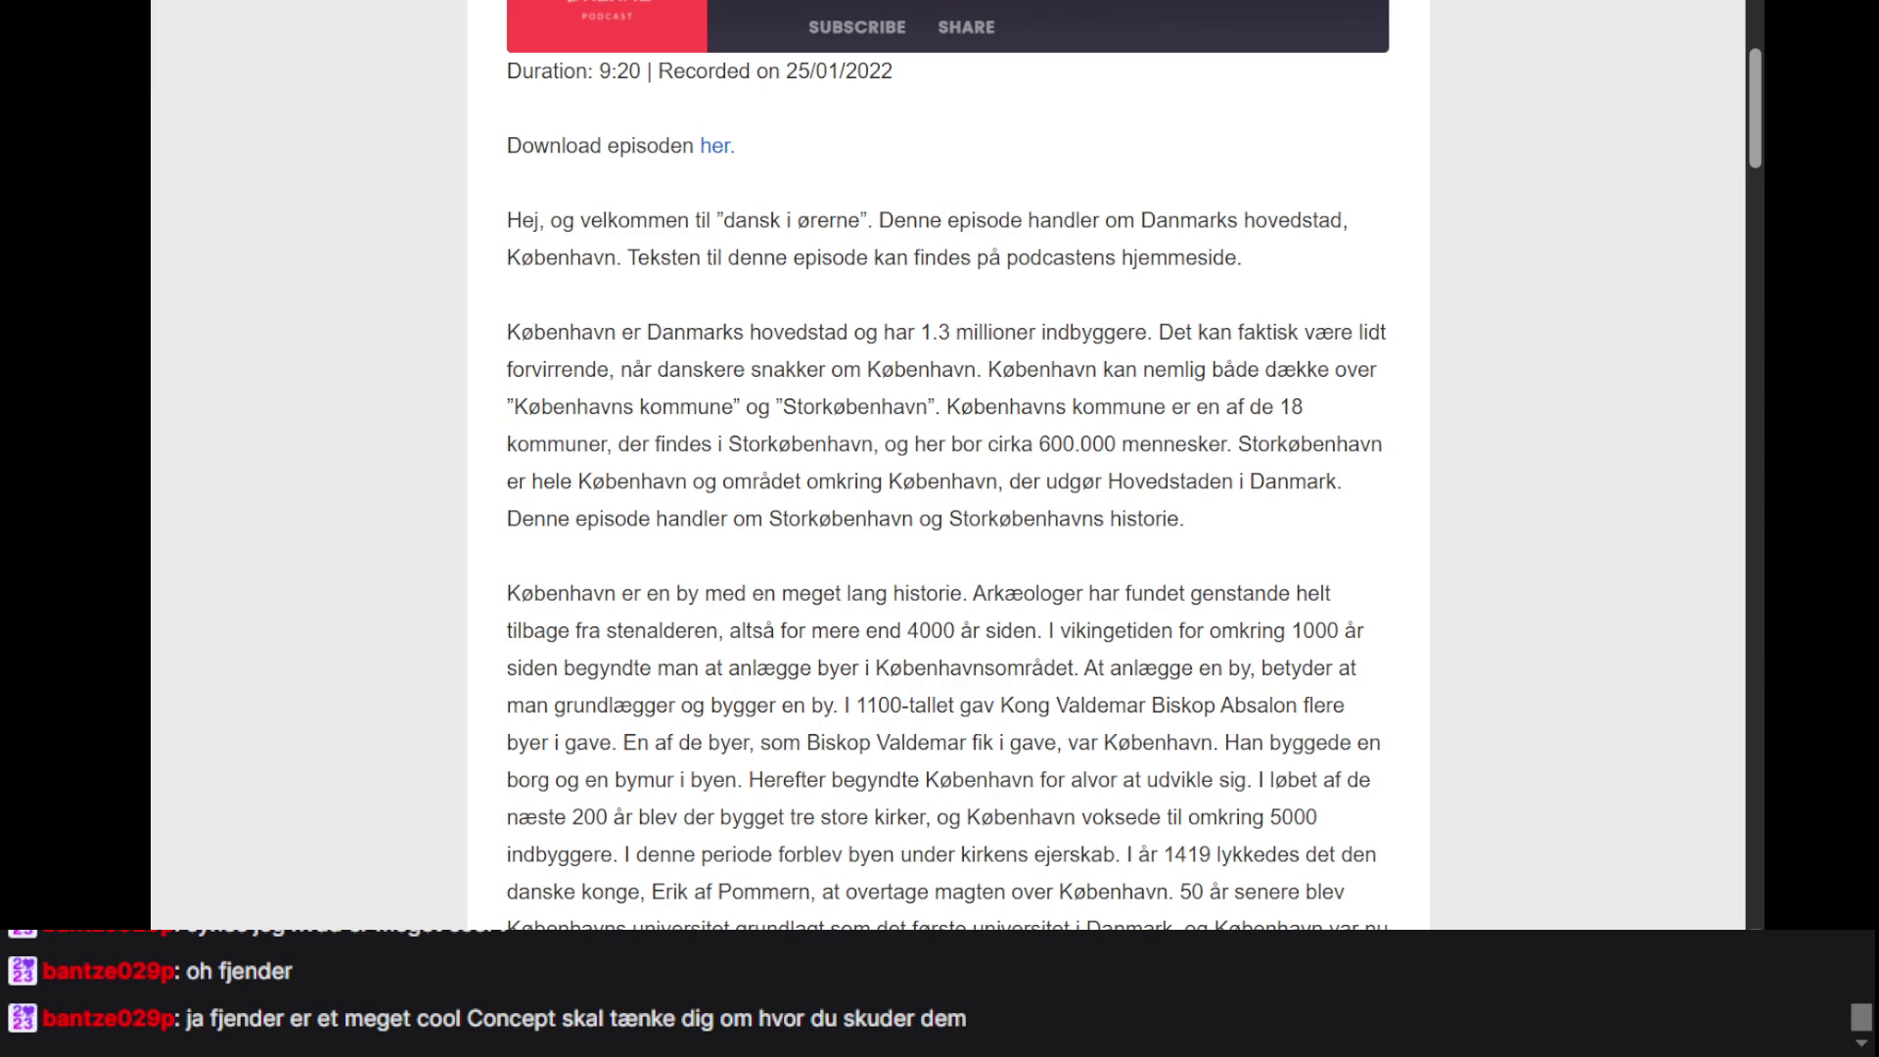
# - Switch past the Den Danske Ordbog 'billede' entry to the .NET Fiddle code editor
pyautogui.hotkey('ctrl', 'Tab')
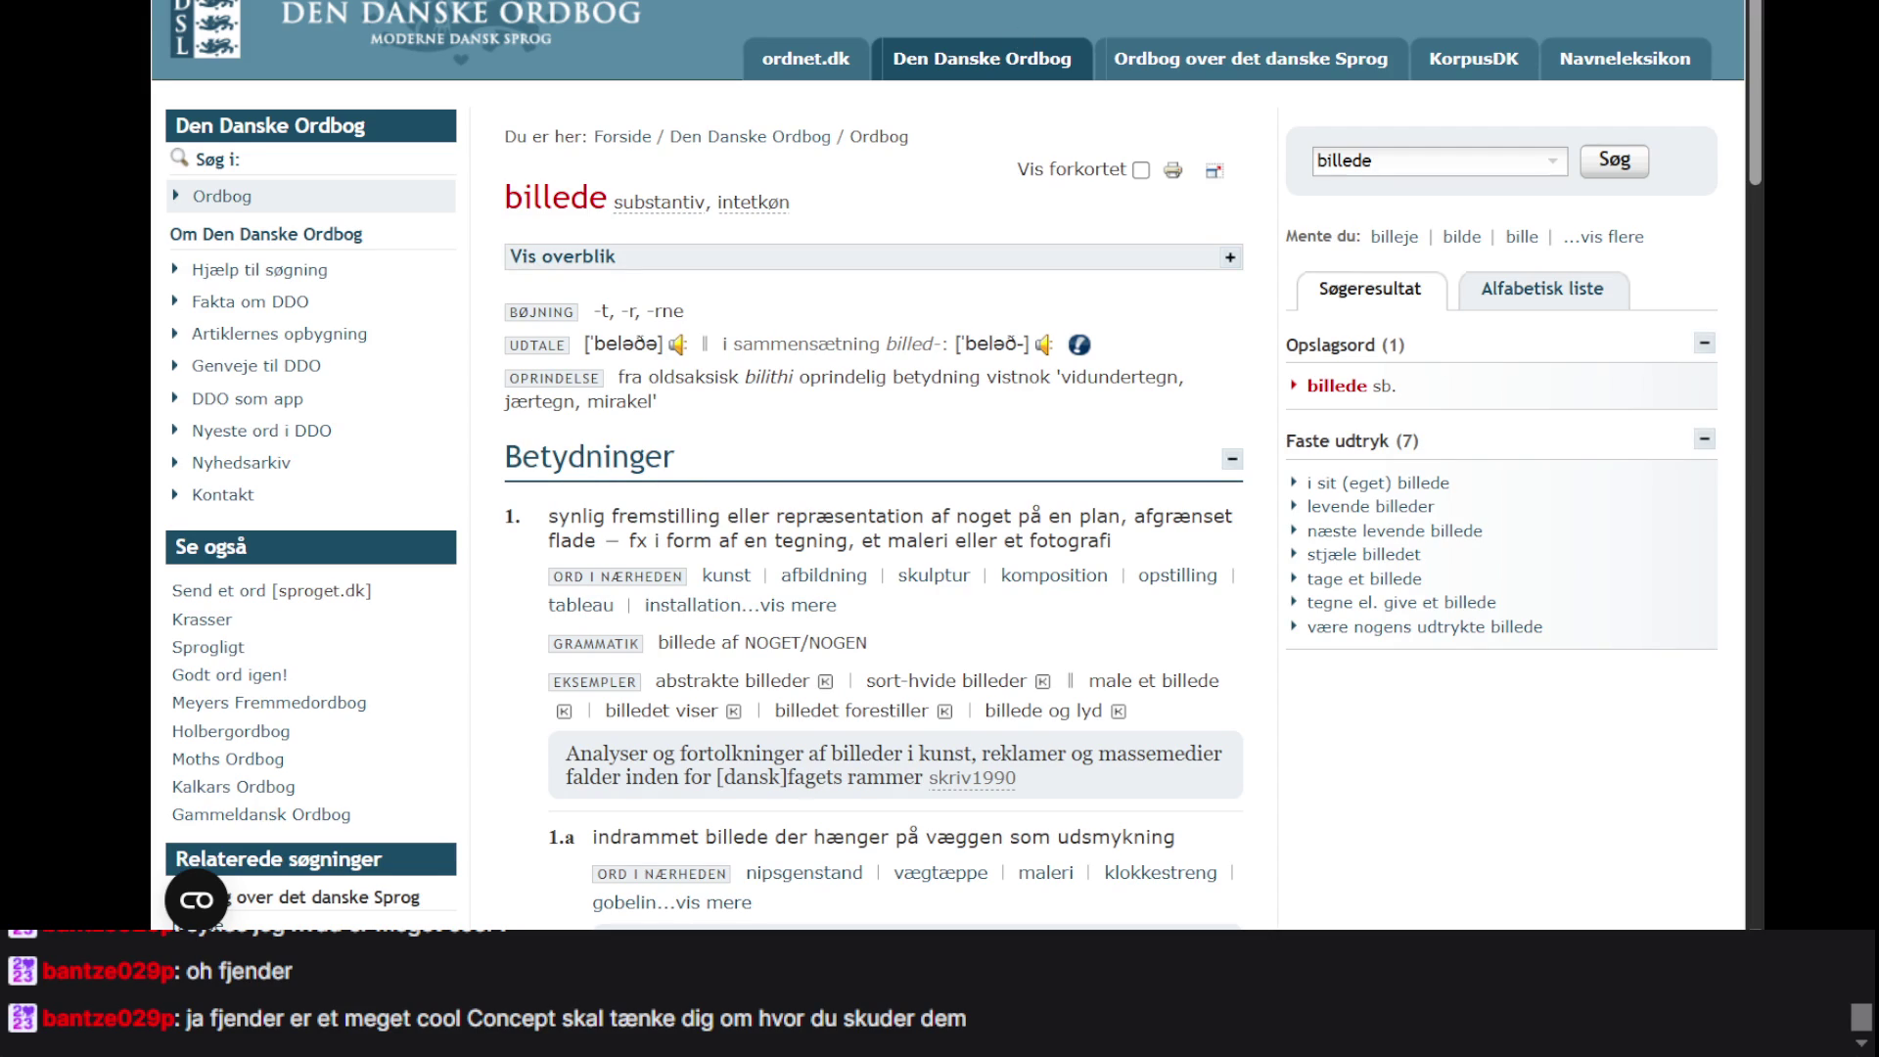
pyautogui.hotkey('alt', 'Tab')
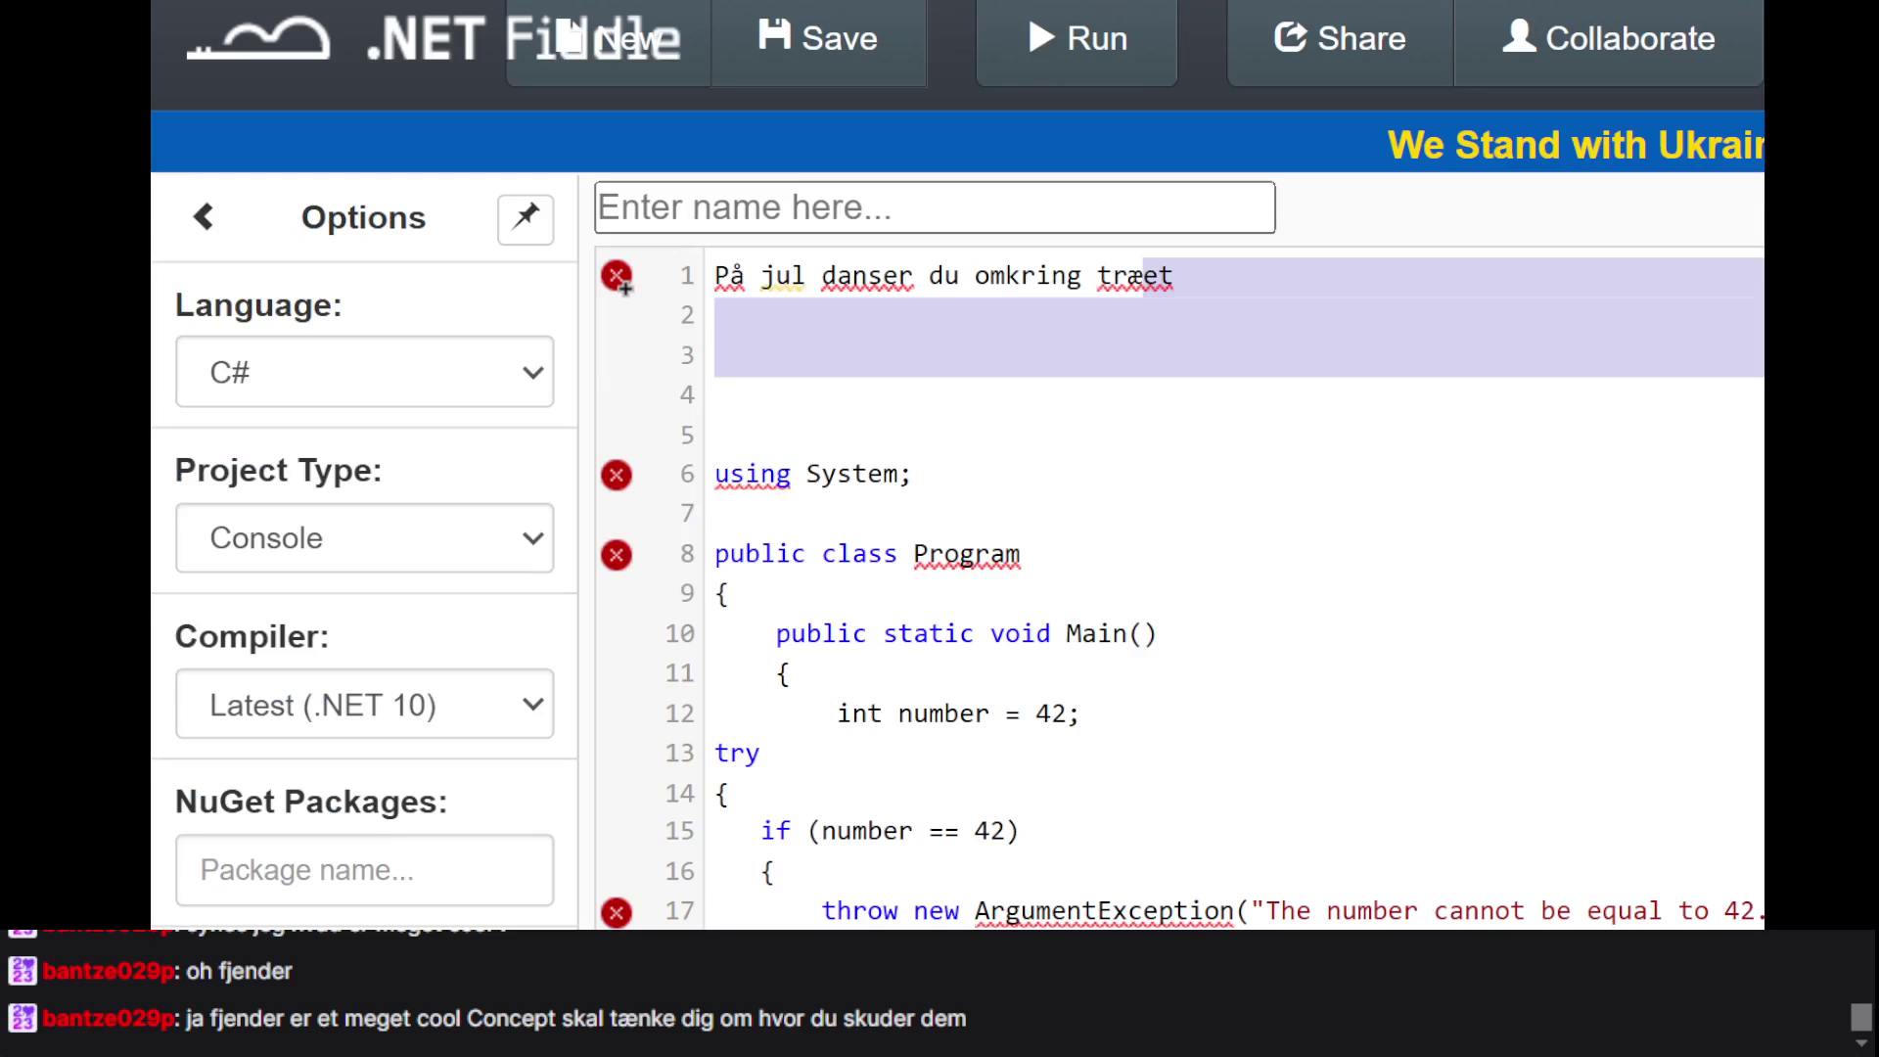
# - Replace 'På jul danser du omkring træet' on line 1 with KLOGE, keeping the C# code below
pyautogui.click(837, 295)
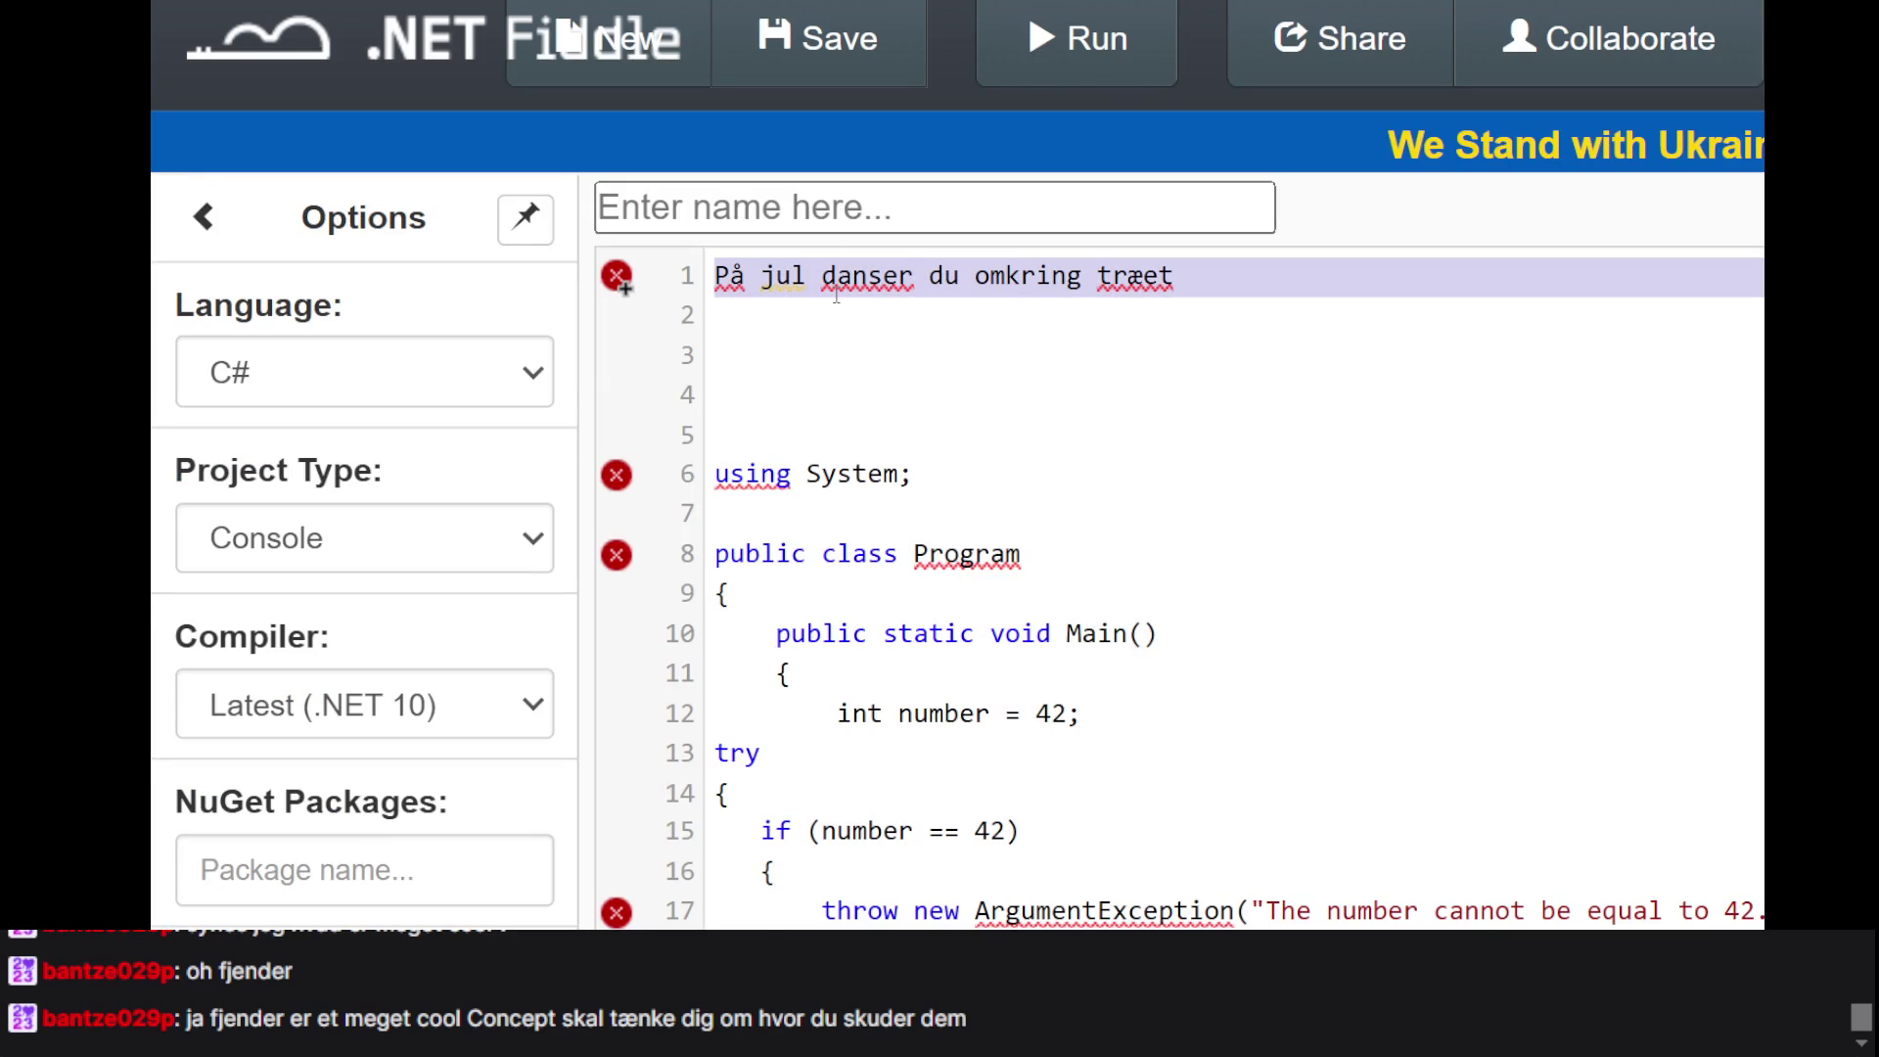
pyautogui.hotkey('ctrl', 'x')
pyautogui.write('KLOGE')
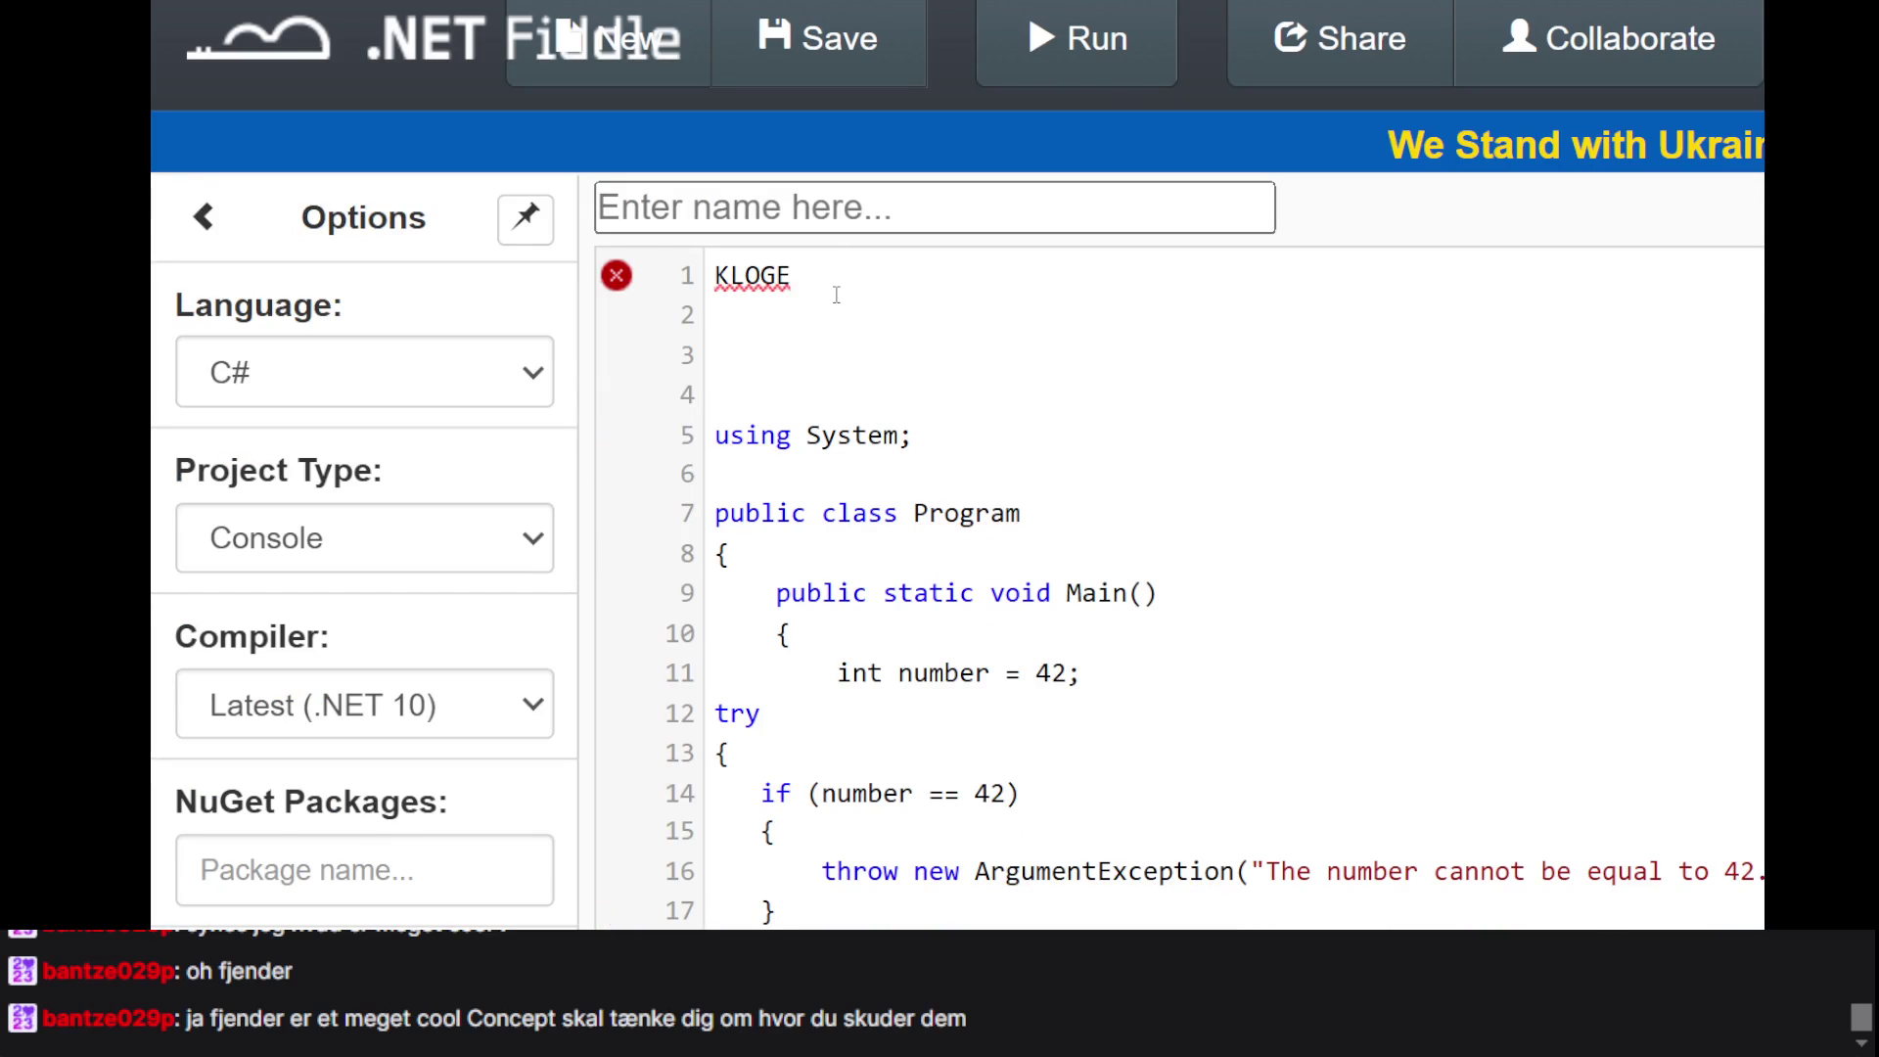
pyautogui.press('BackSpace')
pyautogui.click(838, 321)
pyautogui.click(902, 275)
pyautogui.write('E')
pyautogui.click(812, 300)
pyautogui.click(783, 277)
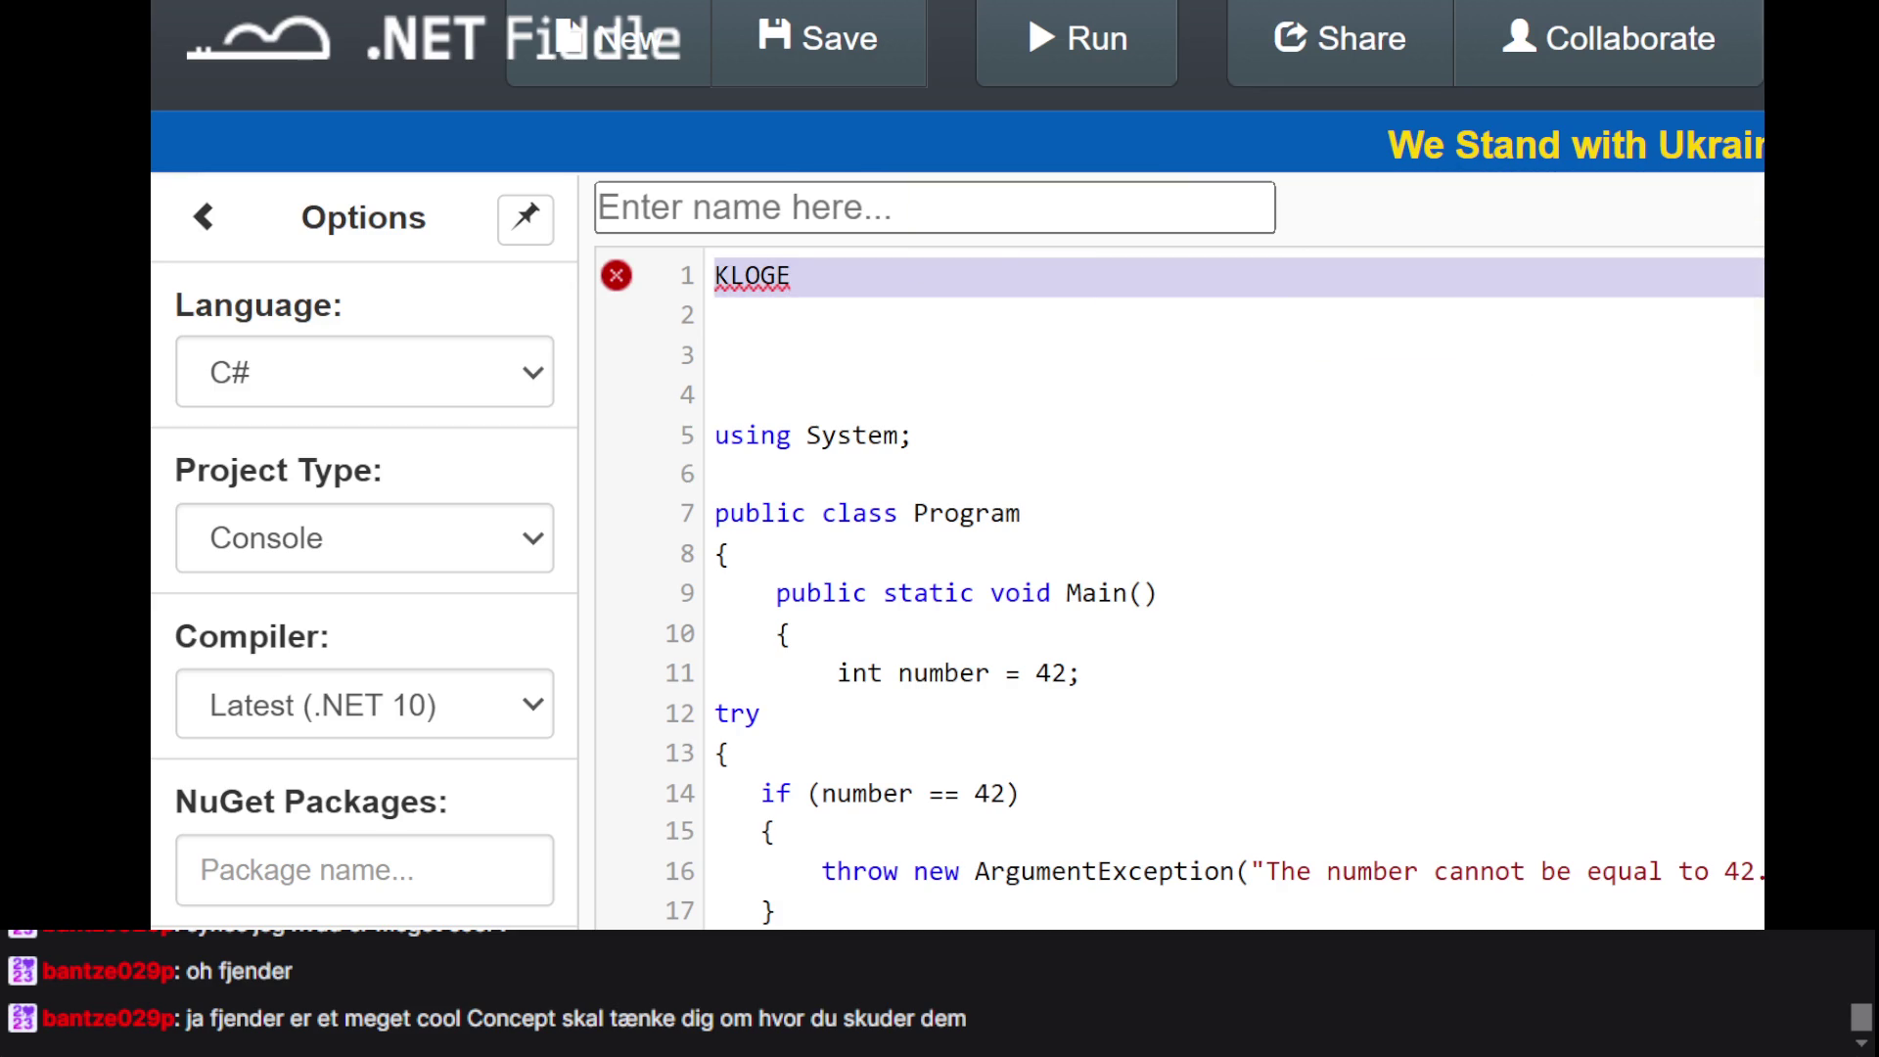
pyautogui.click(1759, 443)
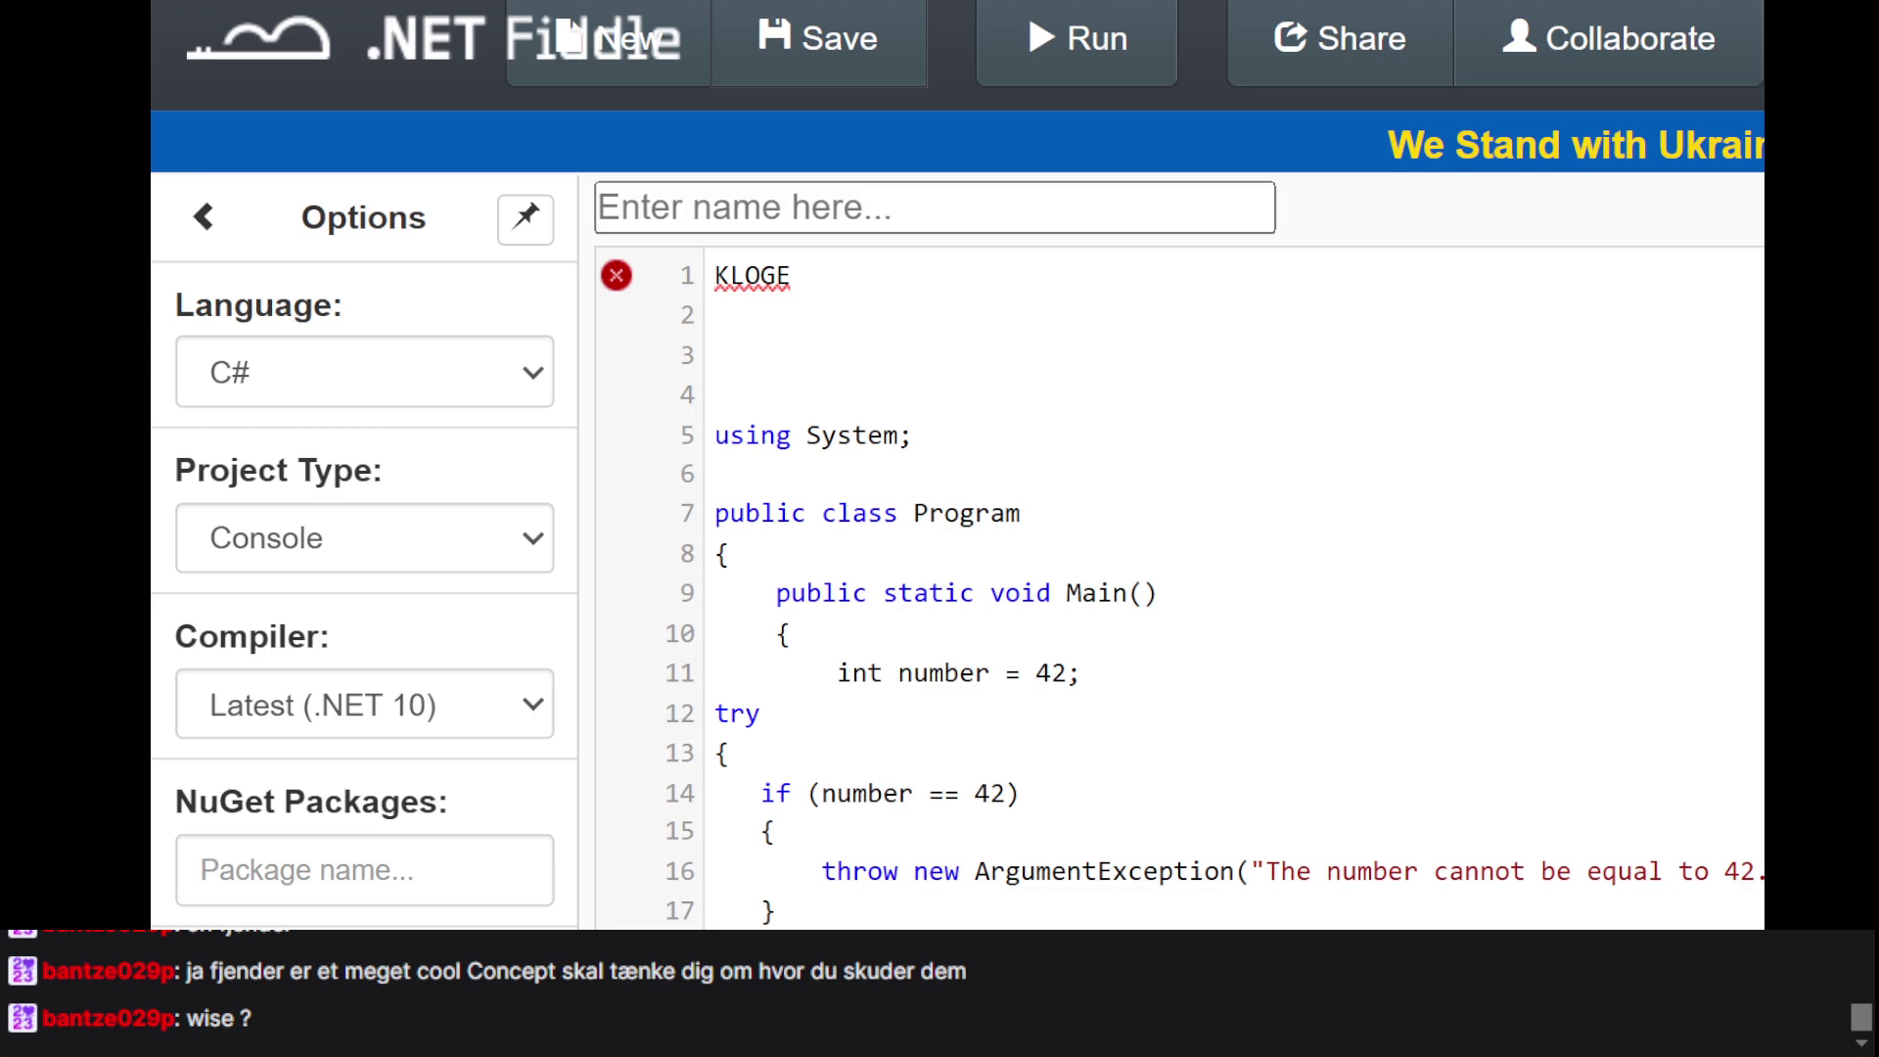
pyautogui.click(1175, 258)
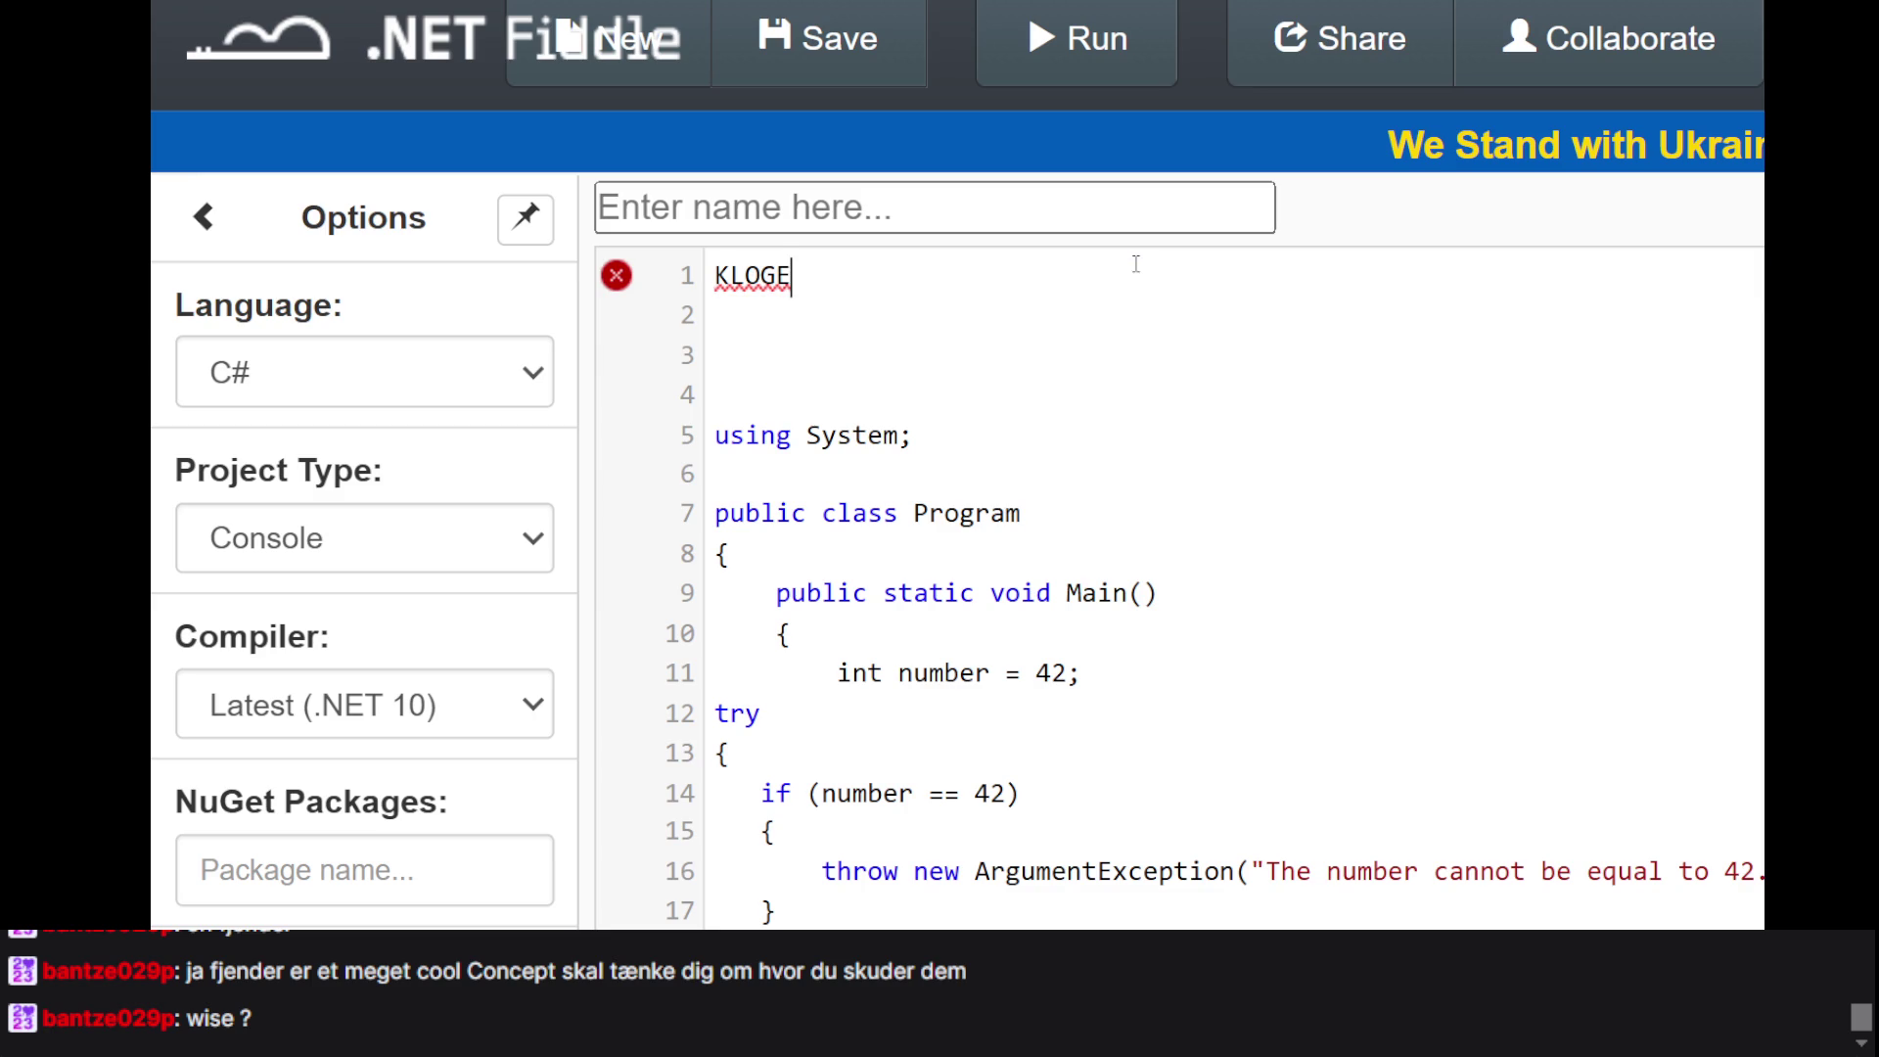